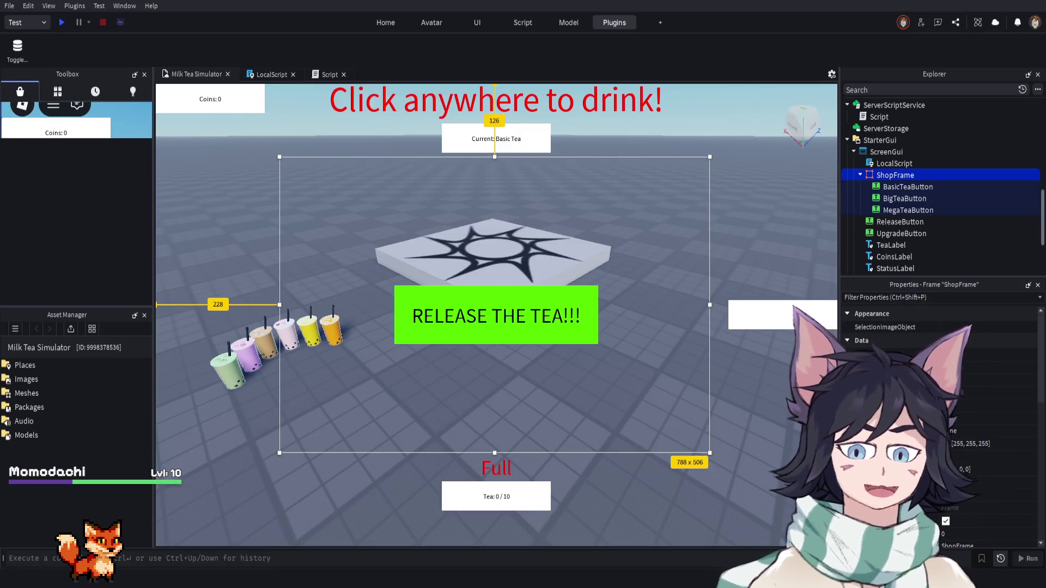
Add a TextButton named ShopOpenButton to ScreenGui and drag it below the Coins label
left_click(907, 152)
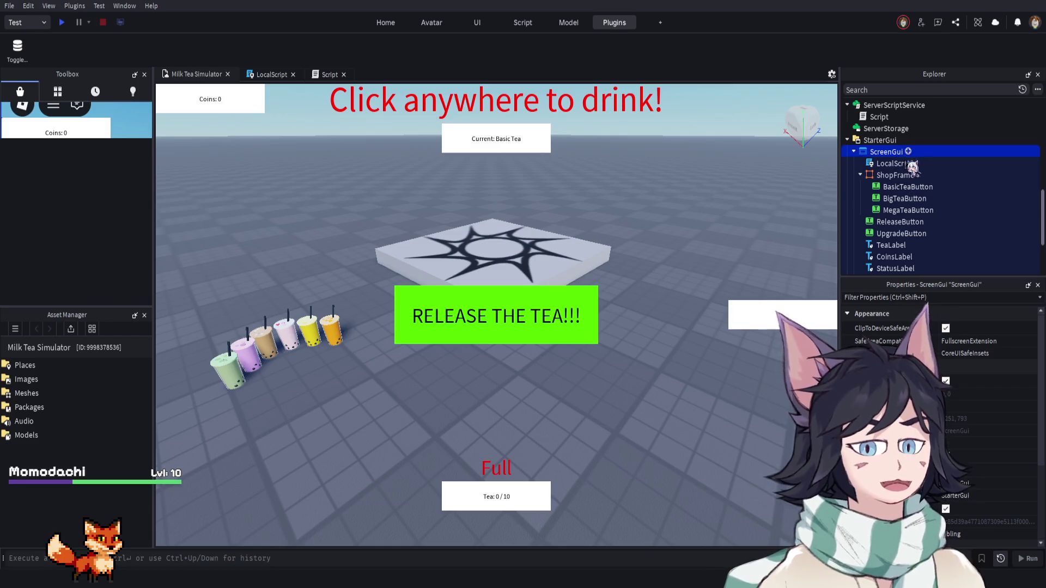
key("ctrl+v")
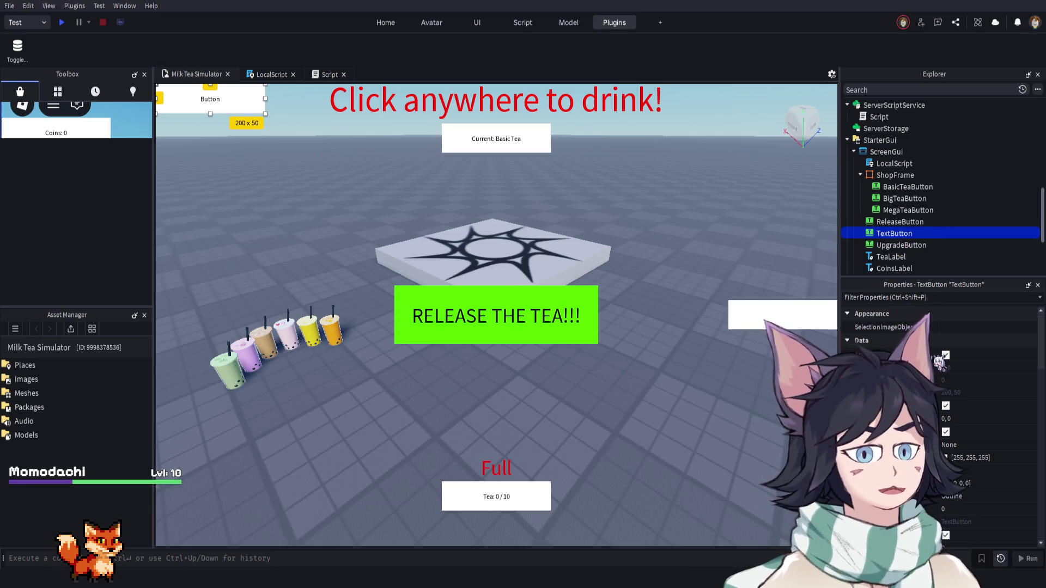
key("F2")
type("ShopOpen")
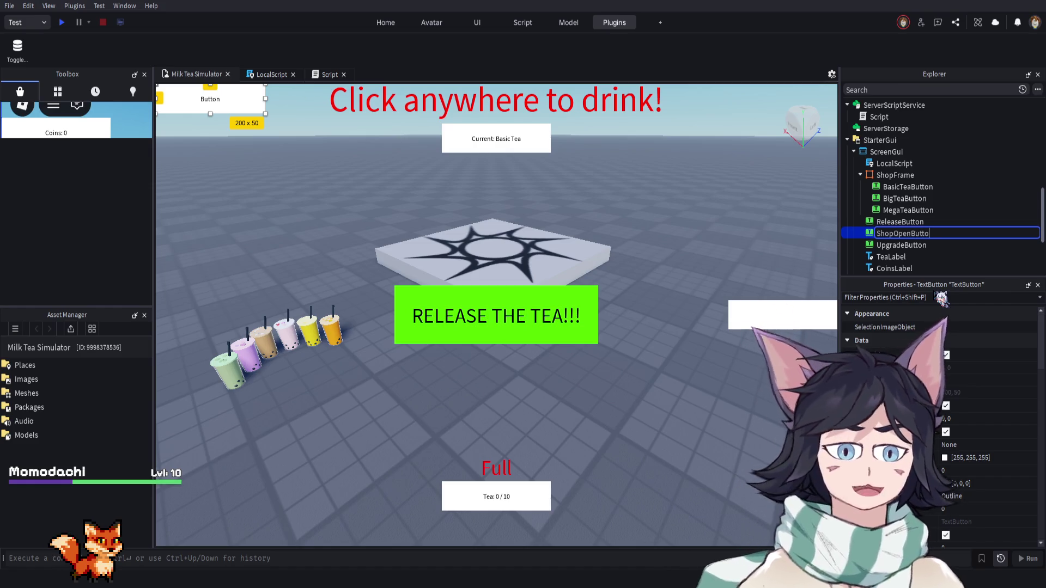
key("Return")
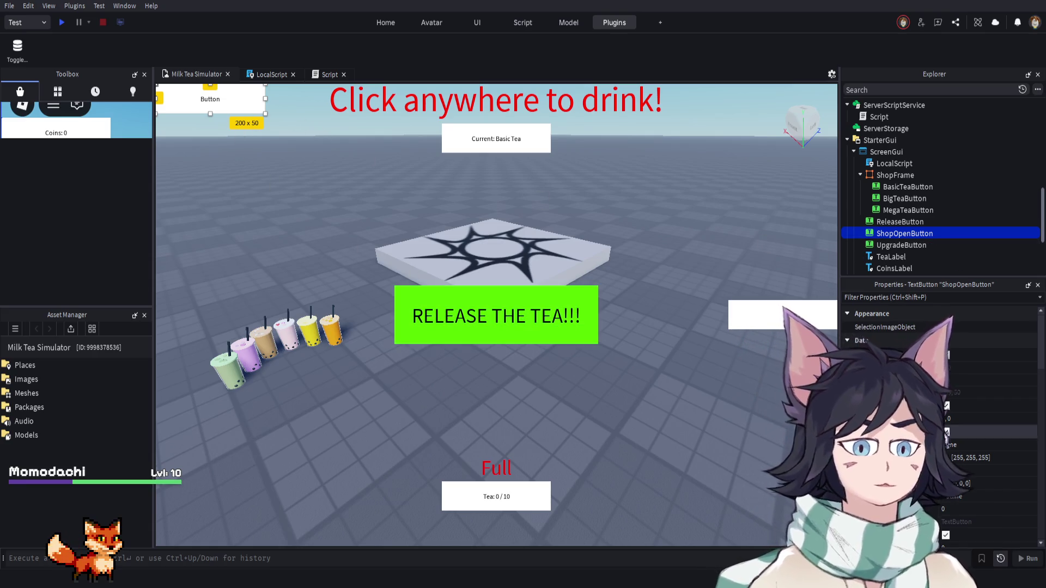
left_click_drag(225, 98, 226, 237)
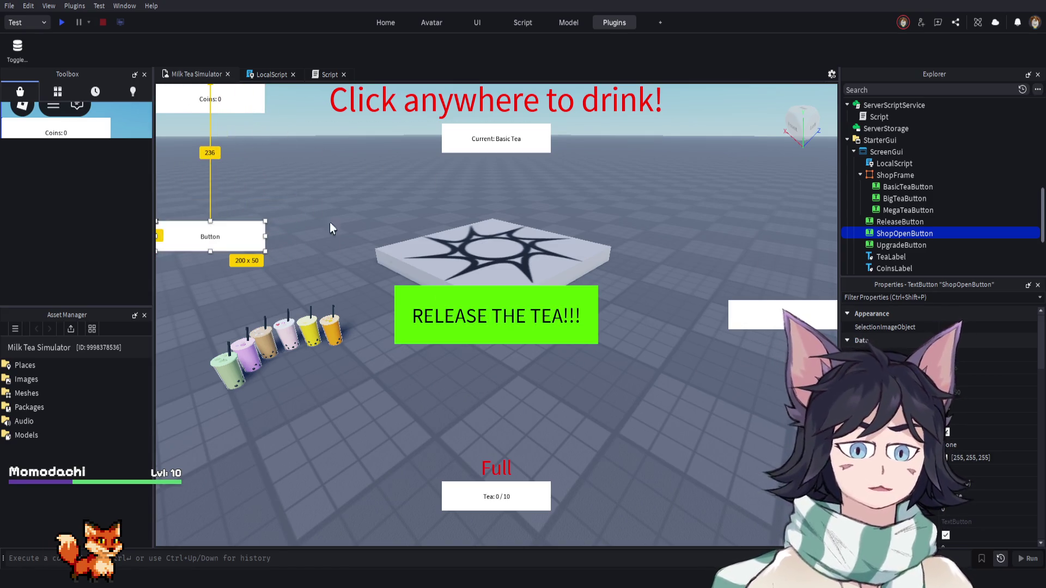
Change ShopOpenButton's label to 'Shop' and nudge it into place on the left edge
scroll(1012, 435, "down", 10)
scroll(1013, 435, "down", 5)
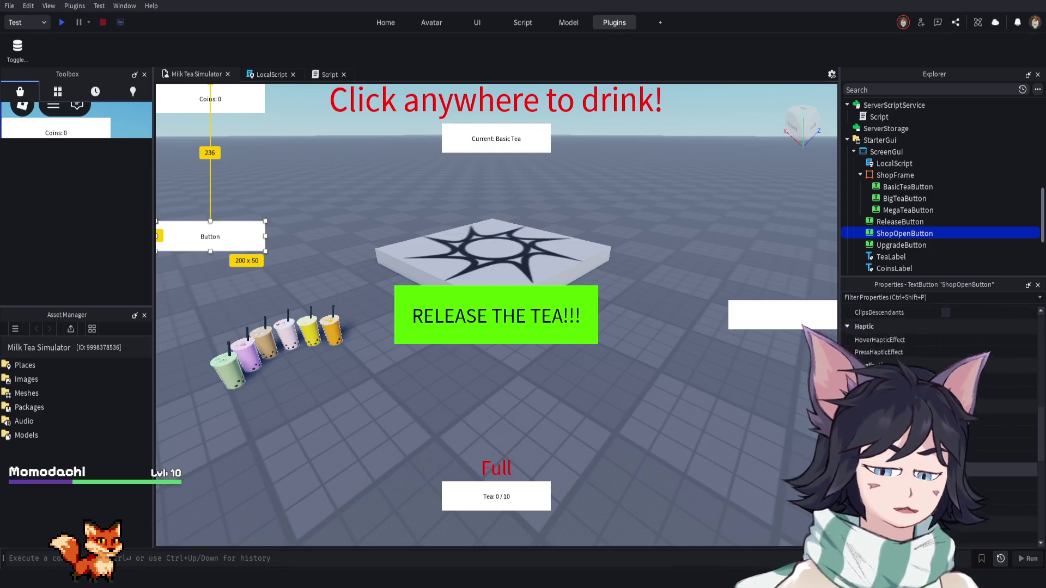
double_click(171, 249)
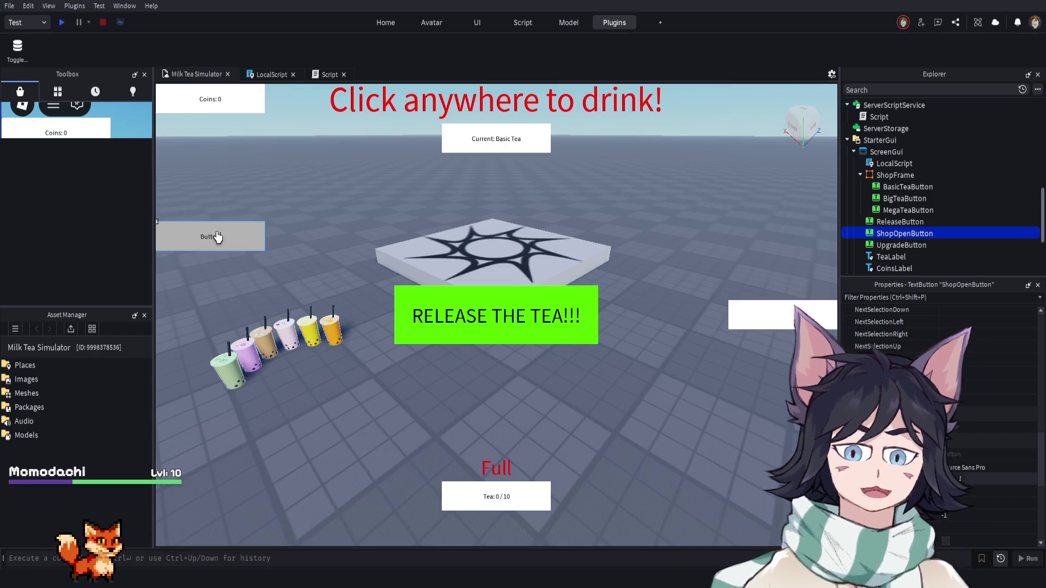
type("Shop")
key("Return")
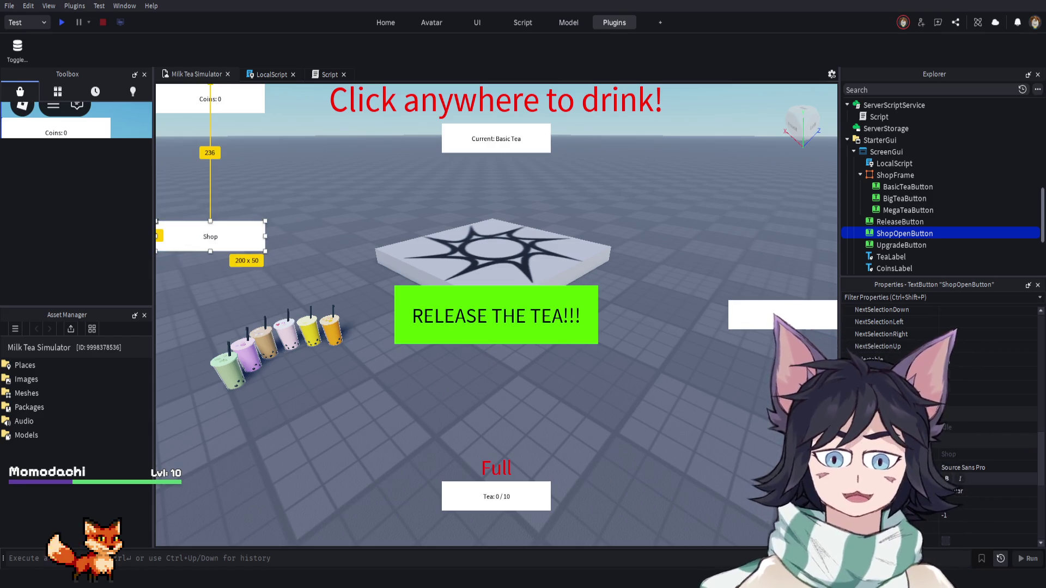
double_click(205, 237)
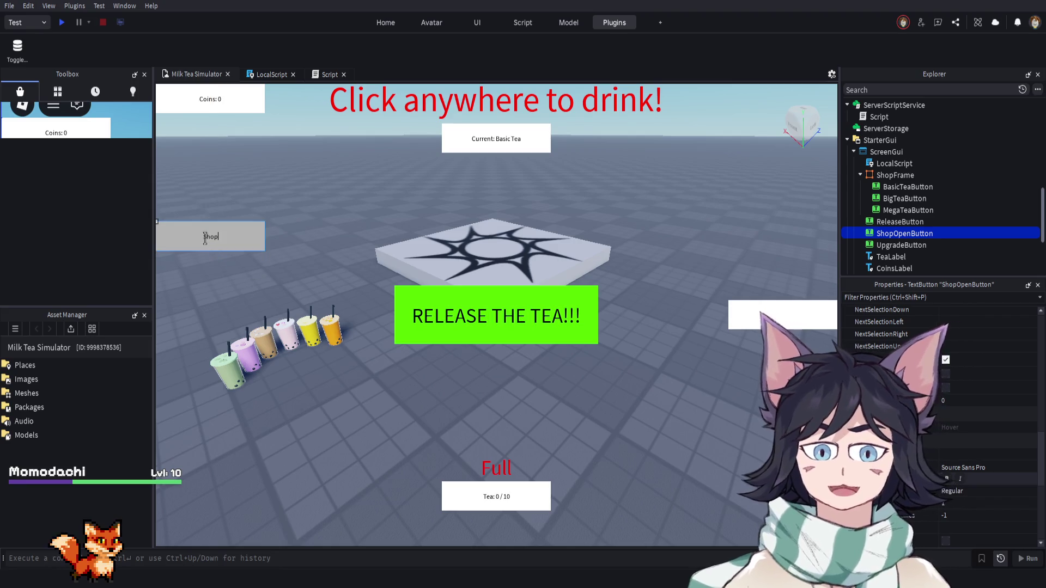
type("Drink")
key("Return")
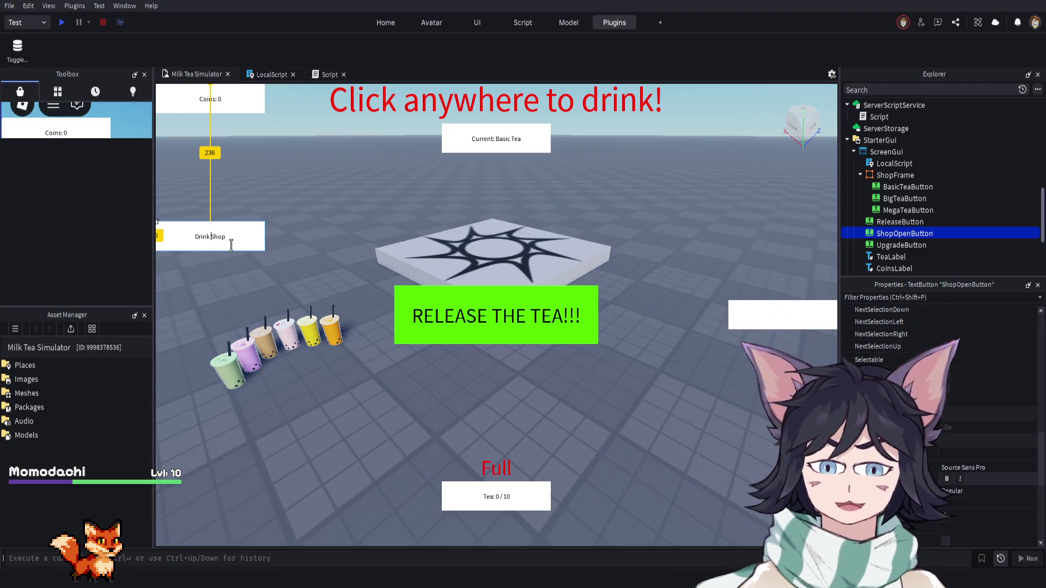
key("BackSpace")
key("BackSpace")
key("BackSpace")
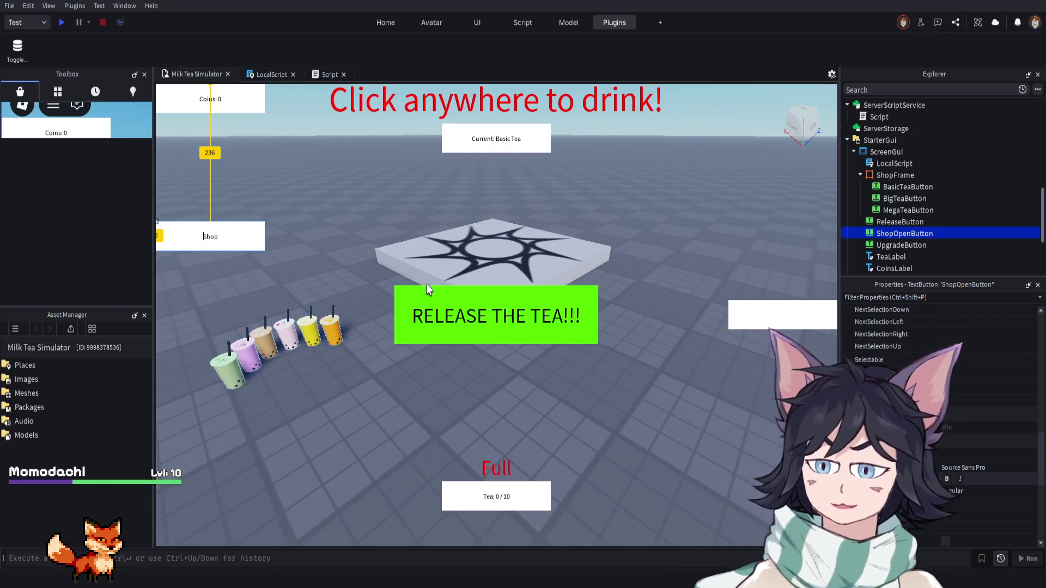
key("Return")
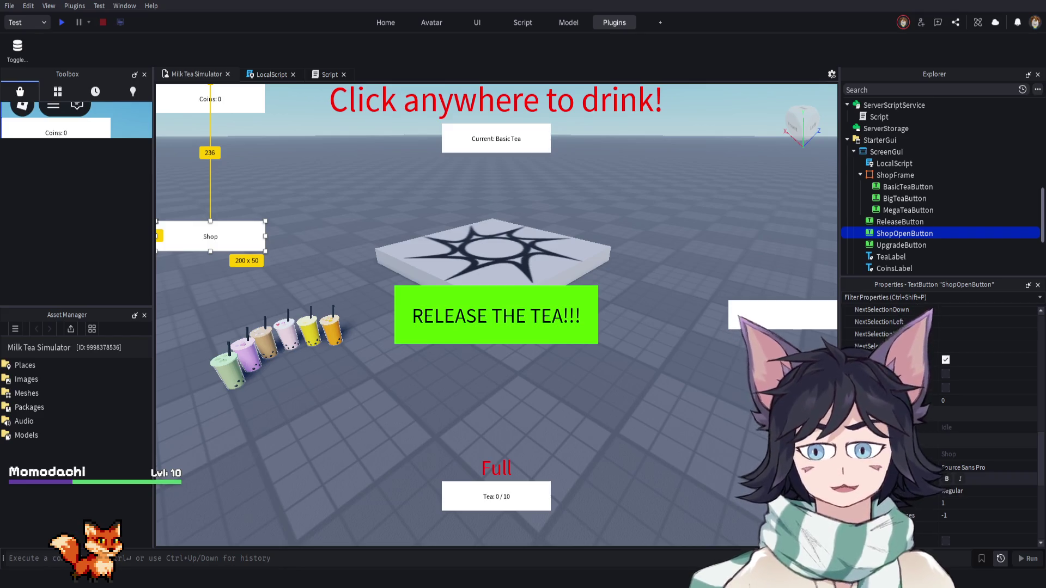
mouse_move(203, 236)
left_mouse_down()
mouse_move(203, 287)
mouse_move(203, 218)
mouse_move(210, 229)
left_mouse_up()
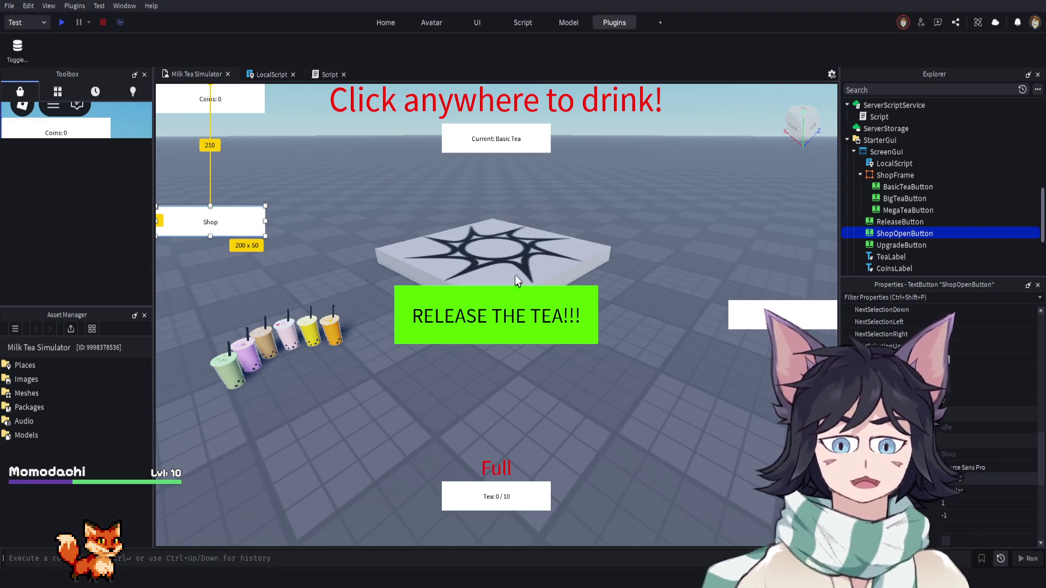
left_click(899, 175)
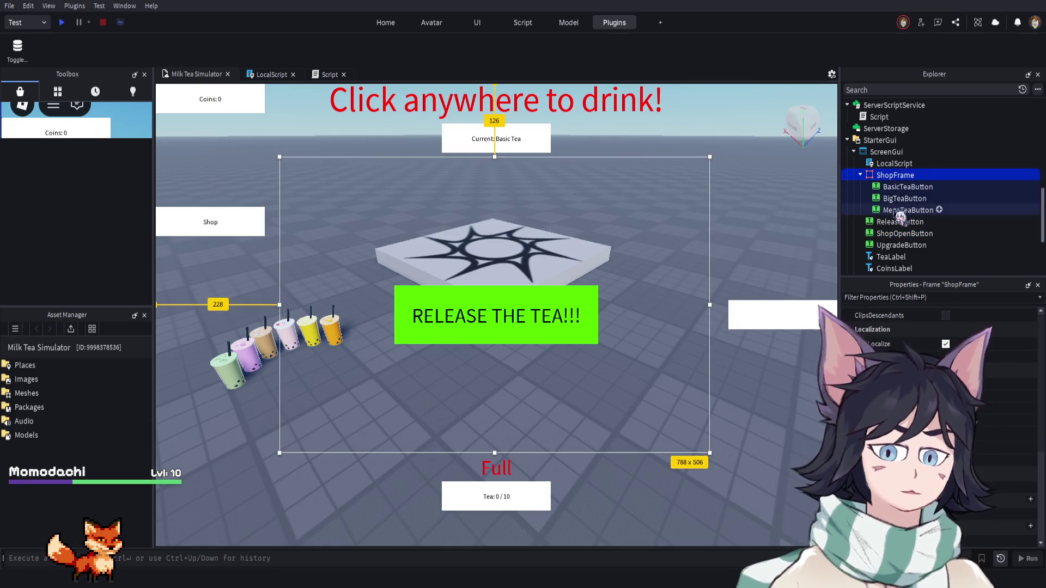
left_click(903, 189)
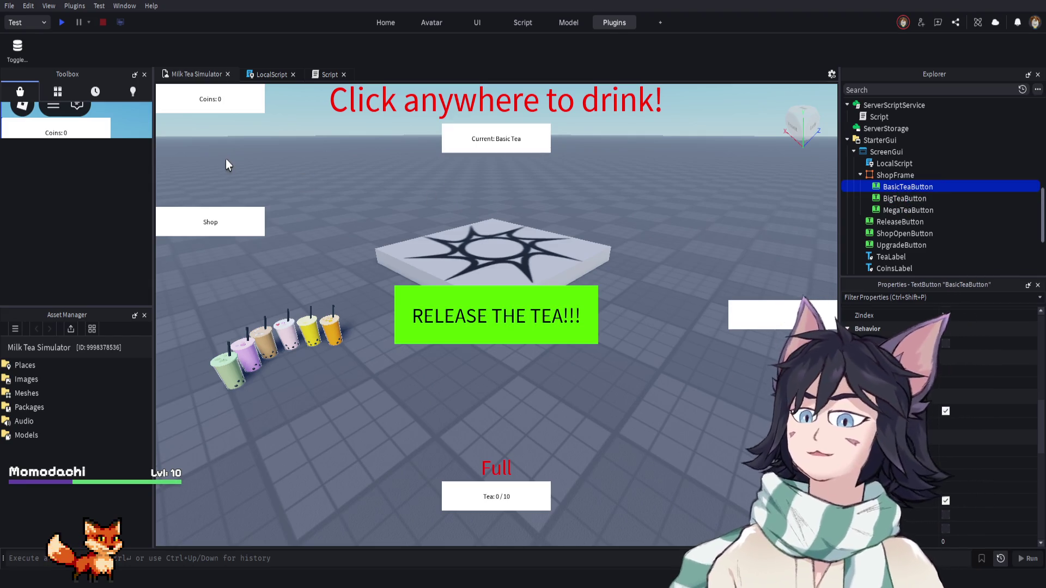
left_click(915, 175)
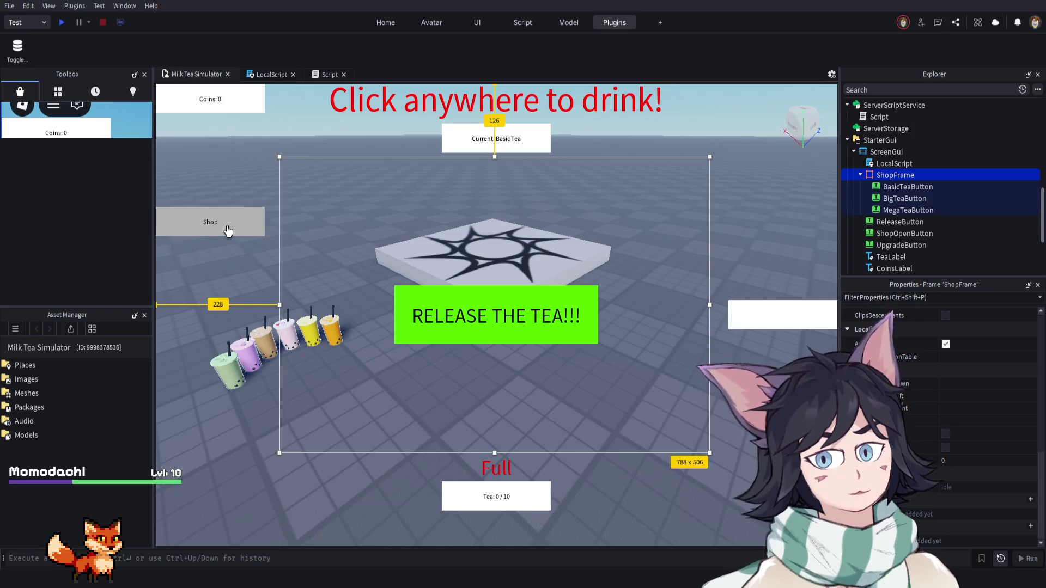
left_click(909, 189)
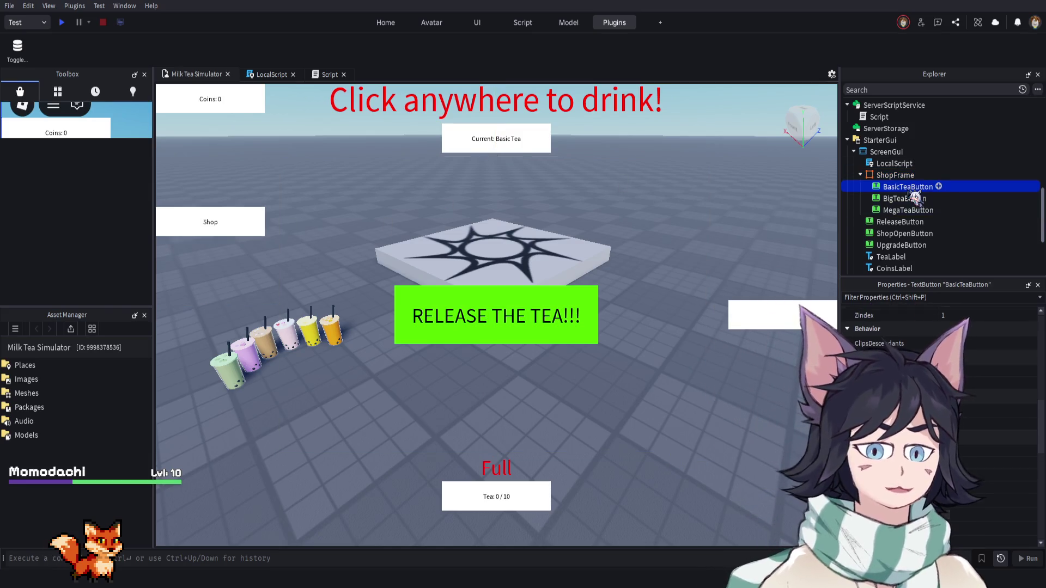
left_click(913, 198)
left_click(907, 188)
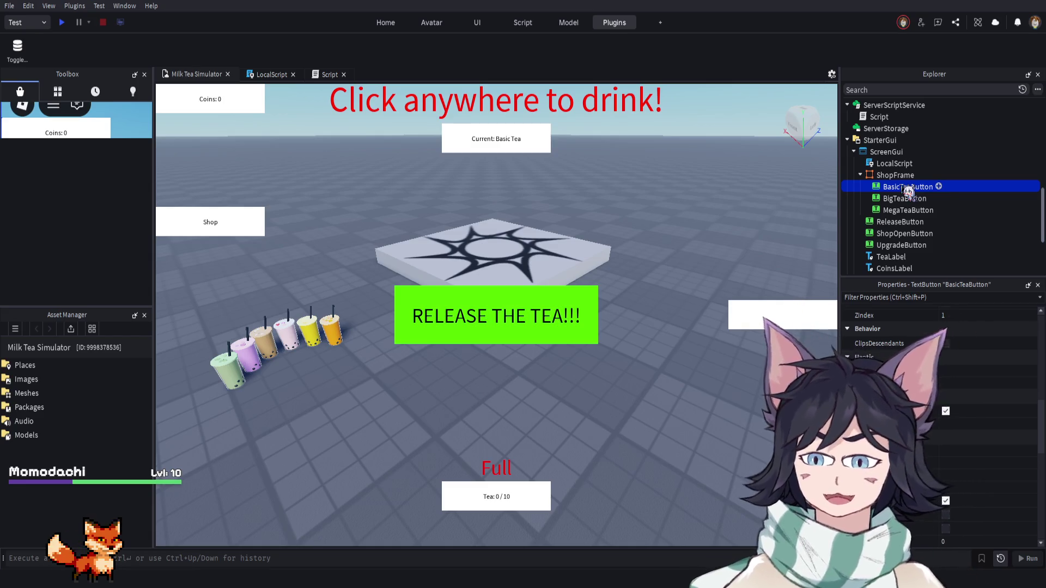
left_click(894, 174)
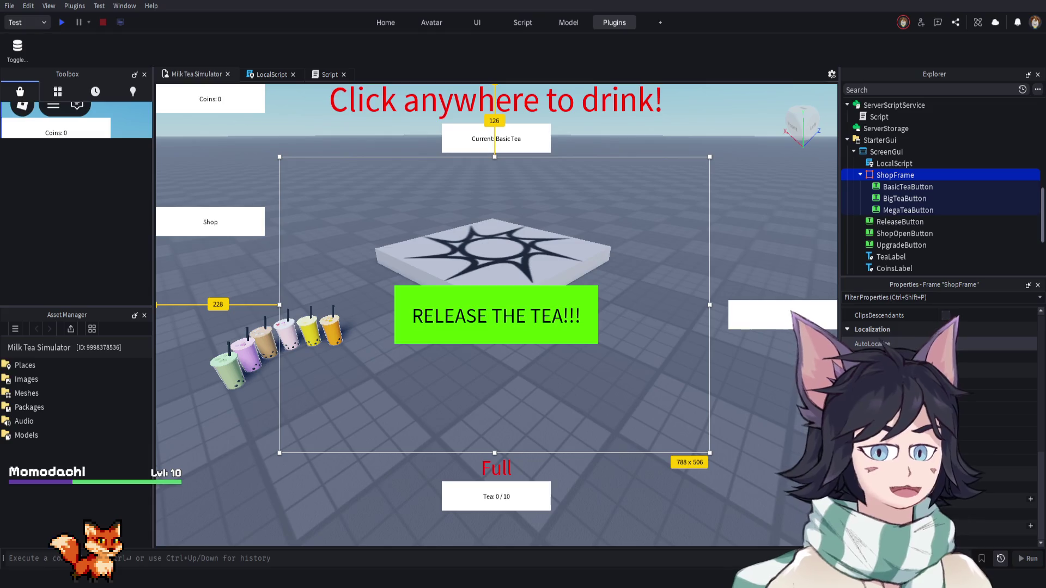
scroll(886, 344, "up", 10)
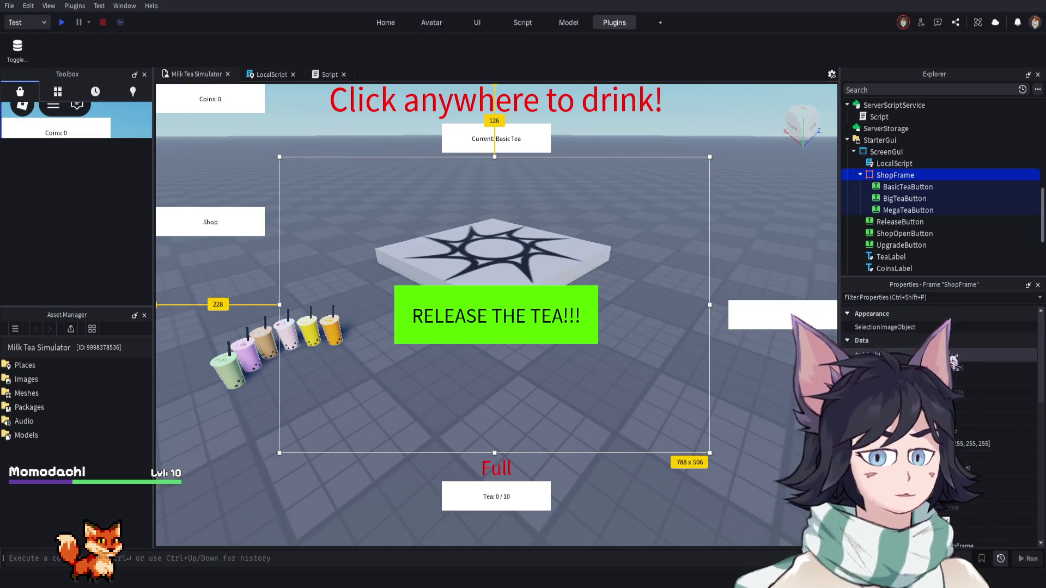
scroll(954, 381, "down", 3)
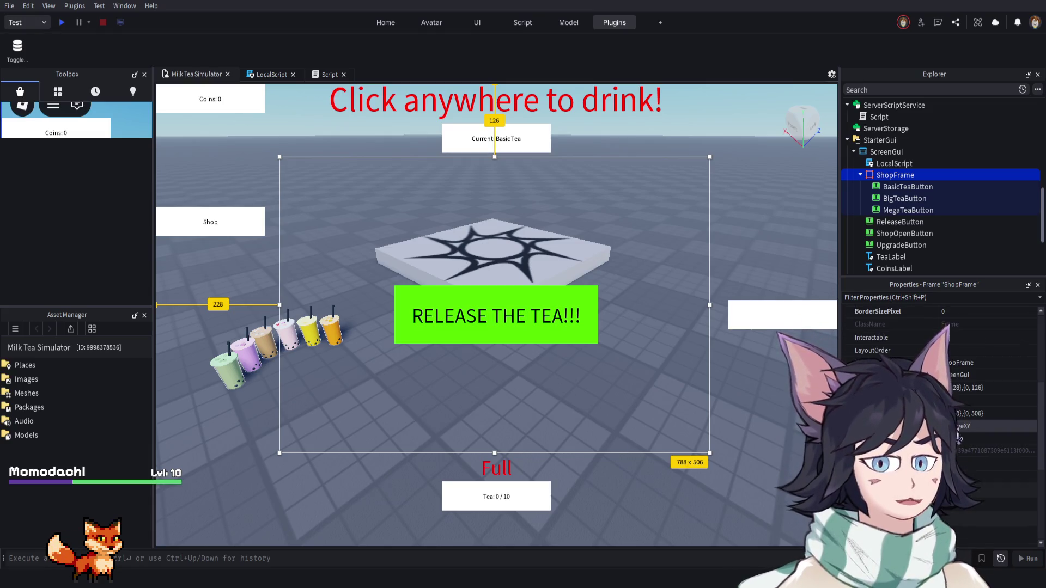
left_click(1028, 464)
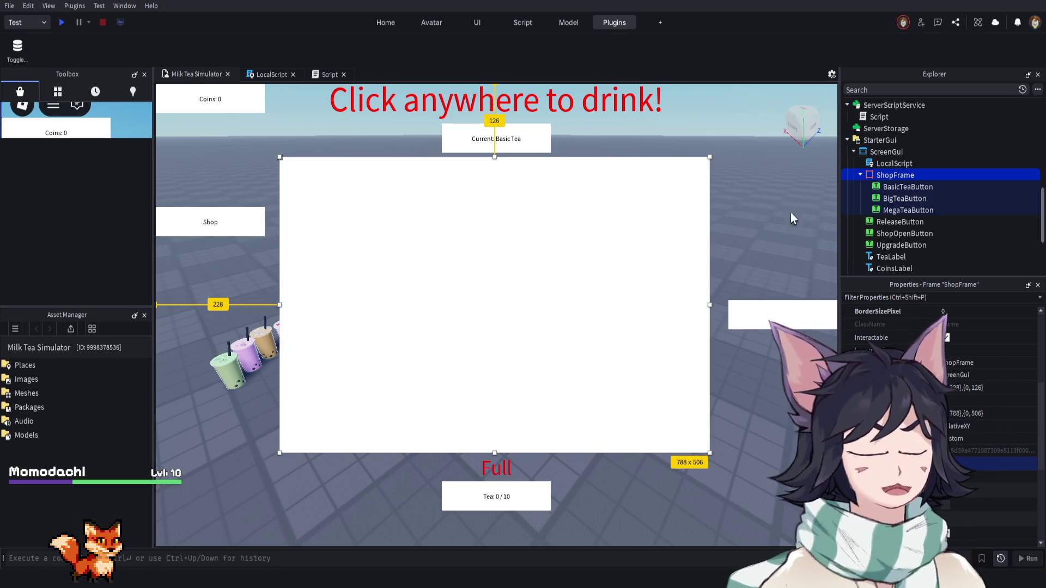
left_click(906, 187)
left_click(905, 199)
left_click(904, 187)
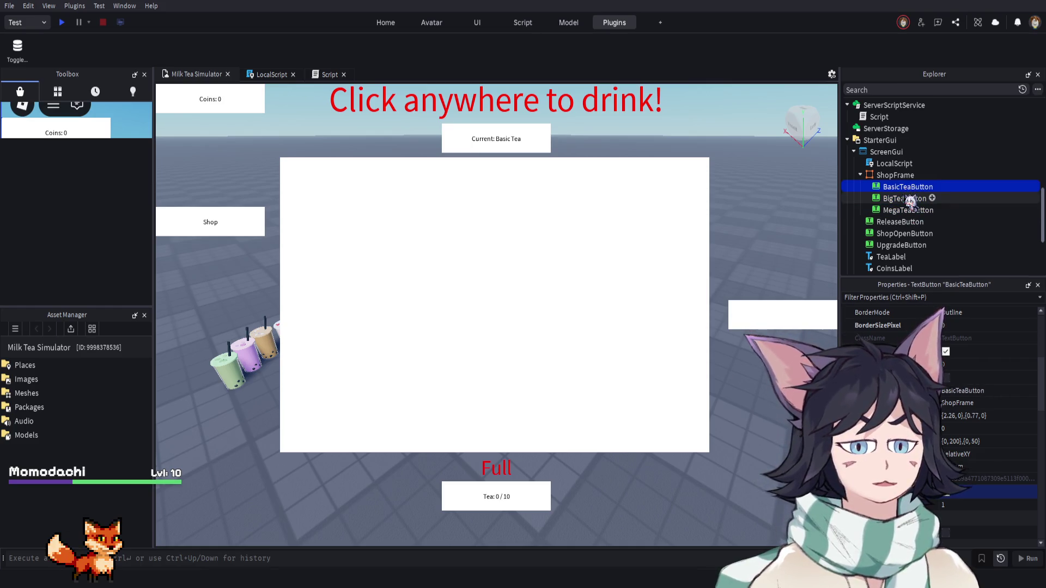
left_click(895, 175)
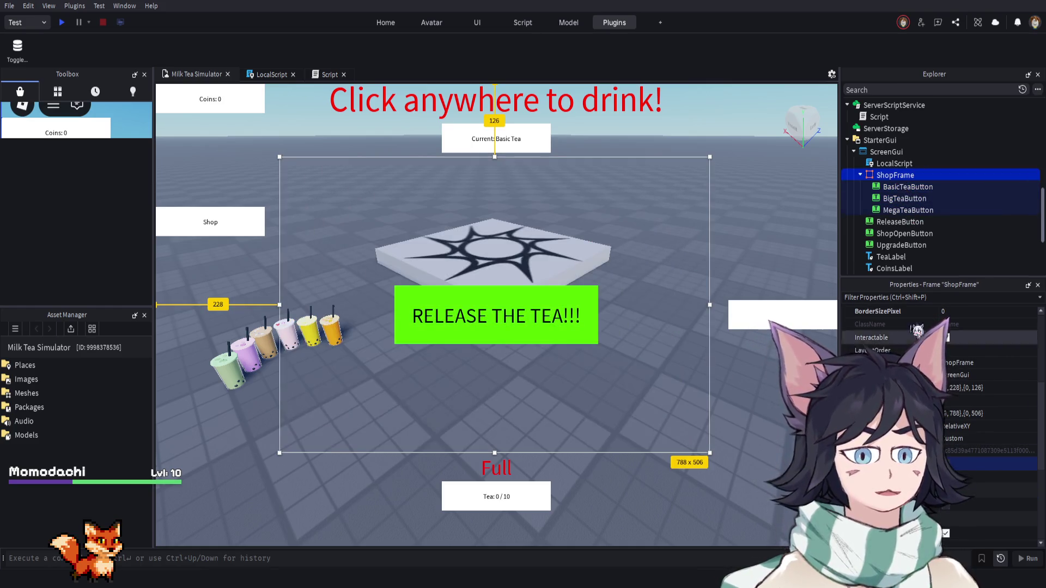
left_click(904, 187)
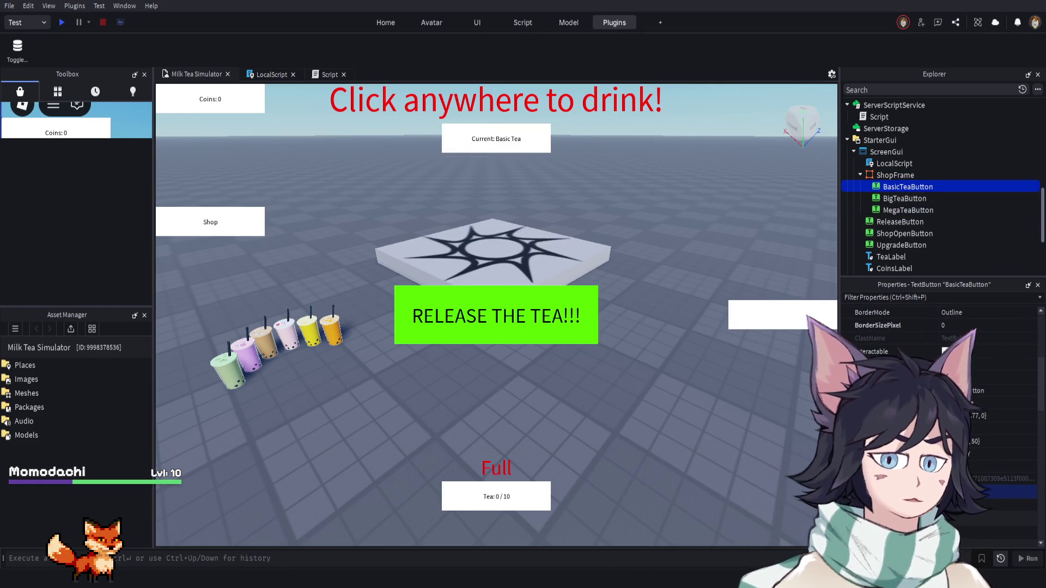
left_click(903, 198)
left_click(903, 187)
left_click(902, 198)
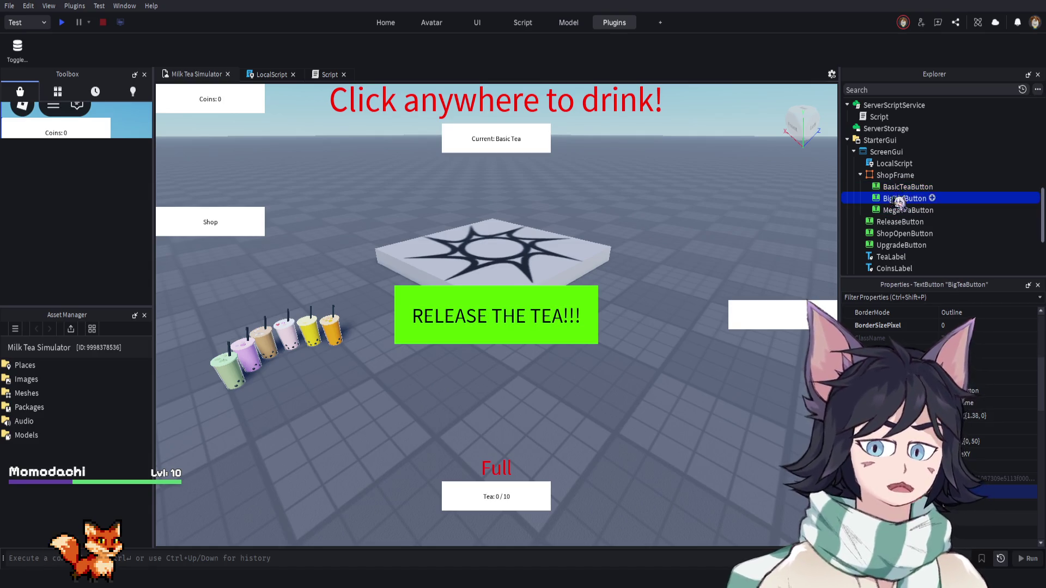
left_click(899, 187)
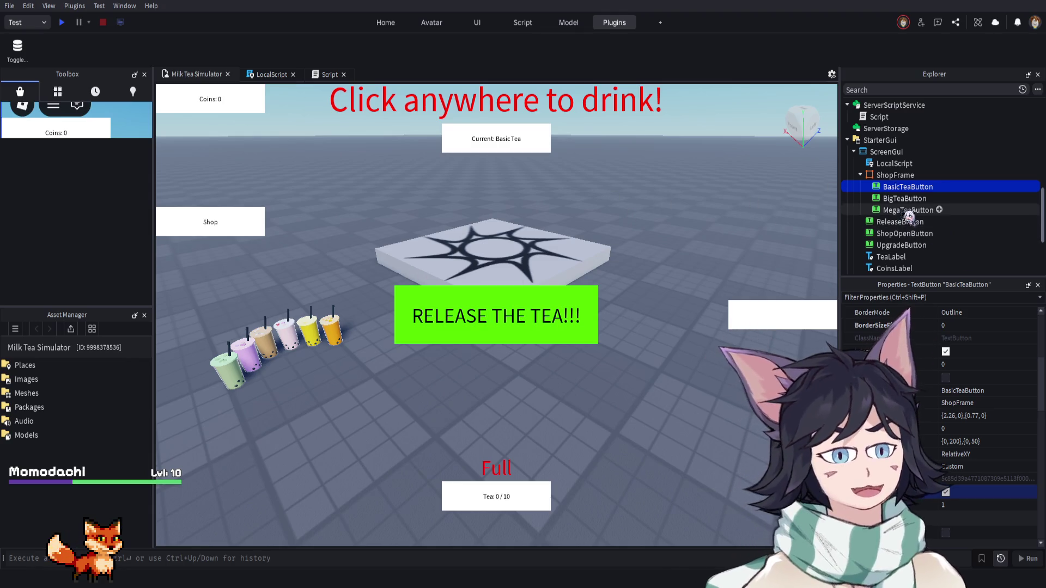
left_click(903, 199)
left_click(904, 187)
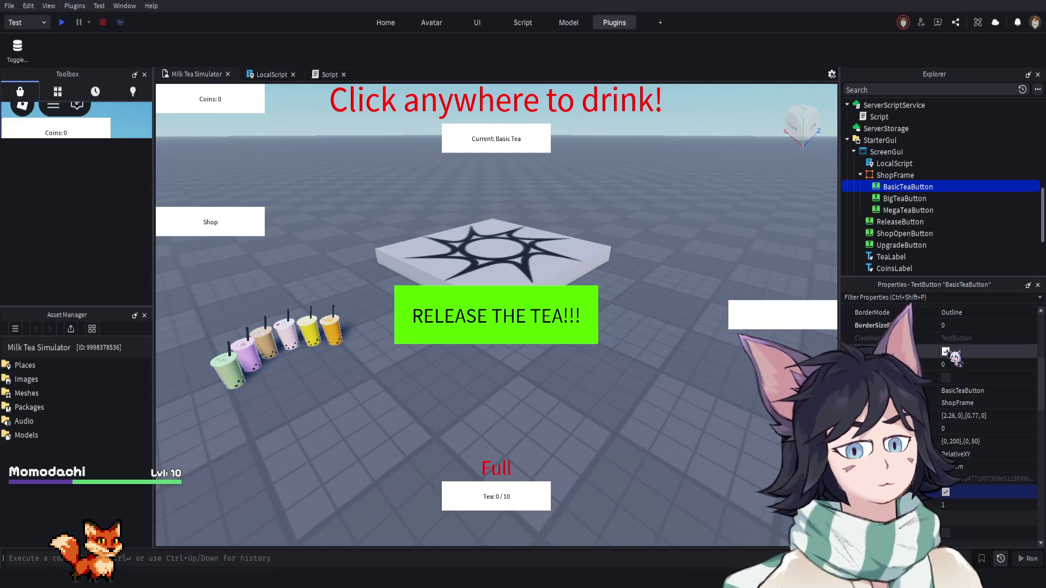
Set BasicTeaButton's Position to {0,297},{0,110} in Properties
scroll(951, 355, "down", 10)
scroll(950, 397, "down", 6)
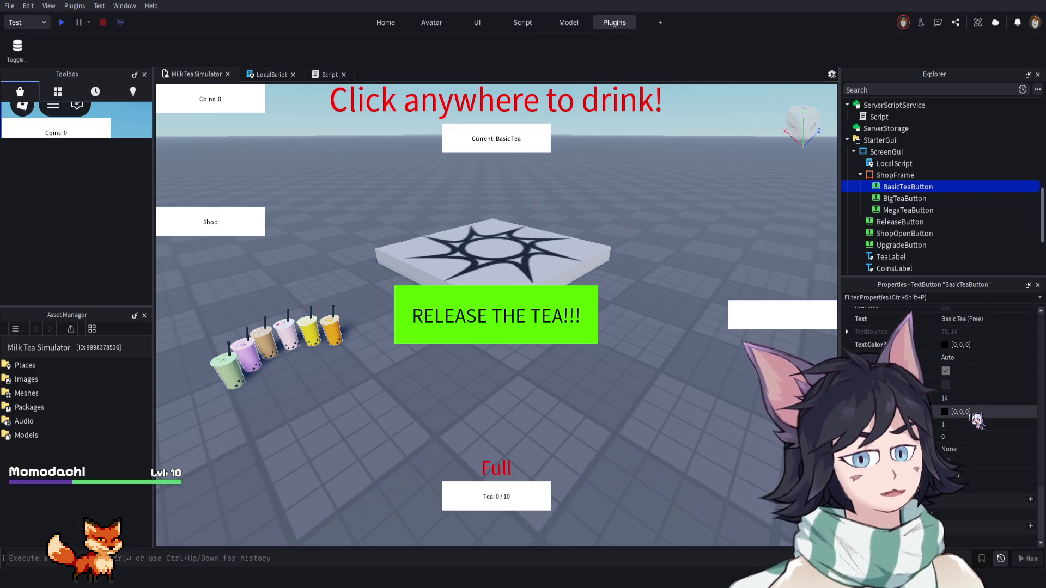
scroll(976, 418, "up", 10)
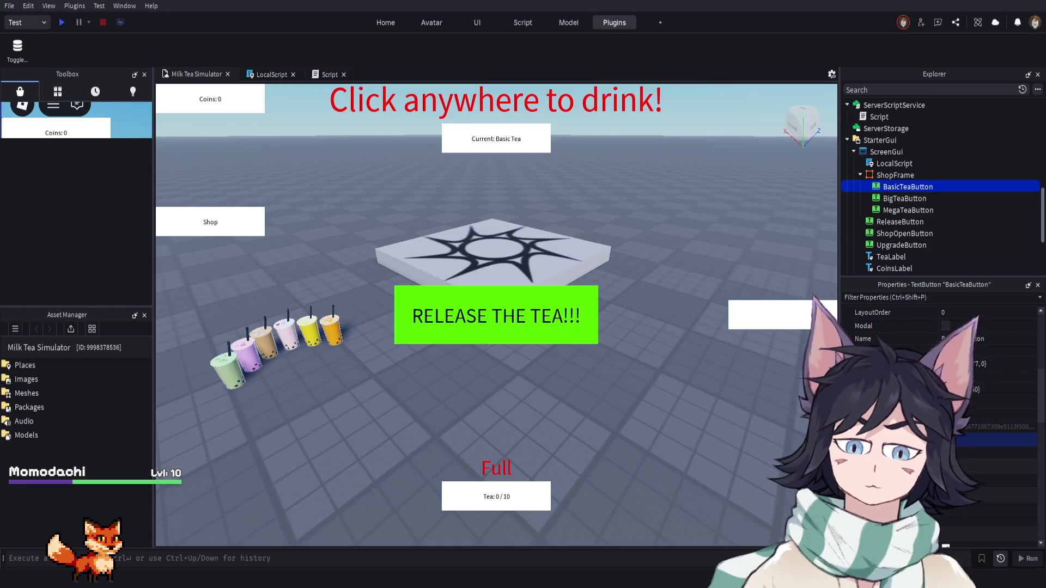
left_click(985, 364)
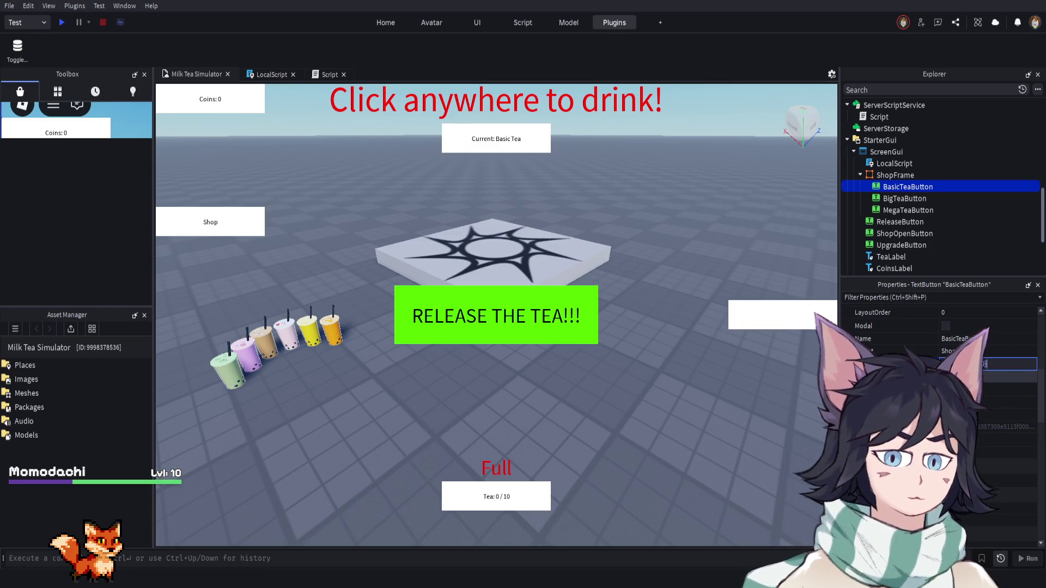
key("Return")
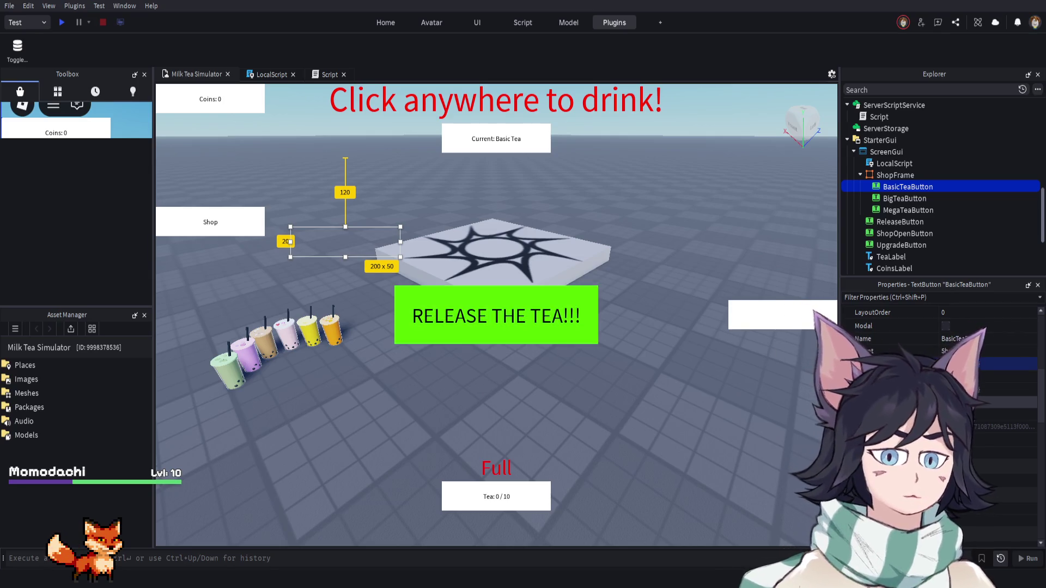
Parent BasicTeaButton under ShopFrame and move it to the panel's top centre
scroll(975, 388, "up", 2)
scroll(975, 388, "up", 3)
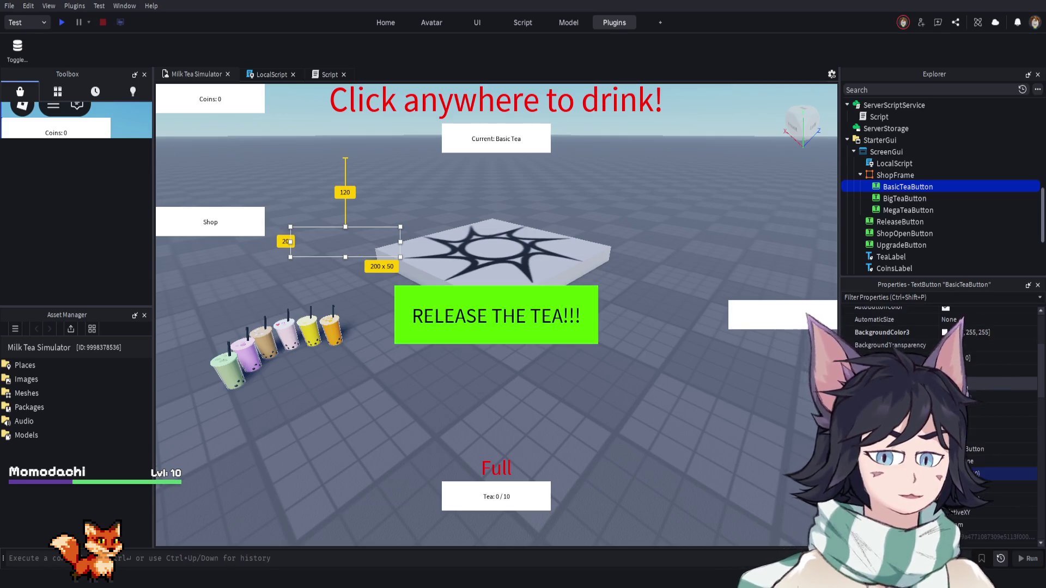
scroll(973, 396, "up", 3)
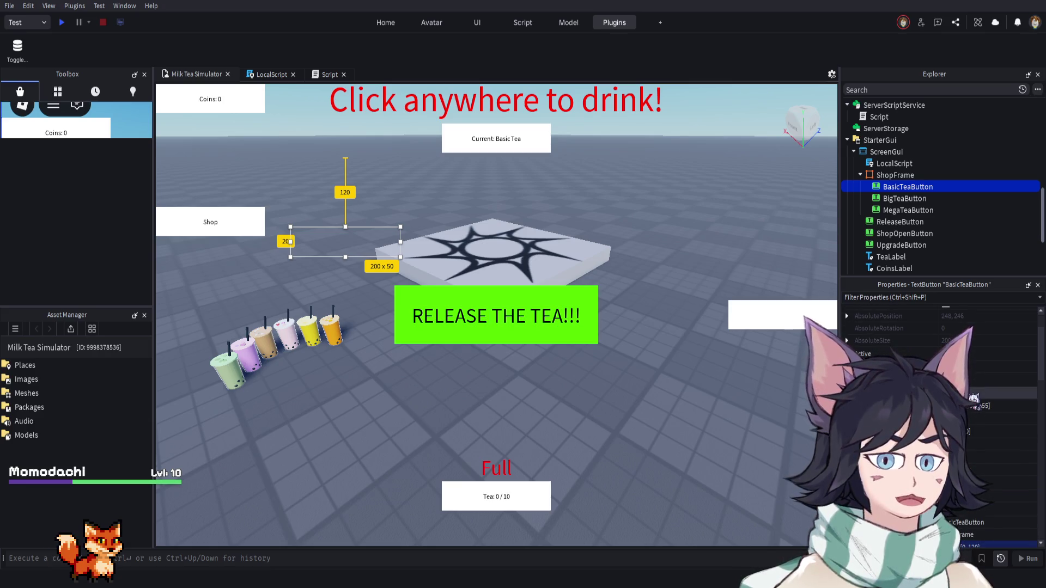
scroll(973, 399, "up", 2)
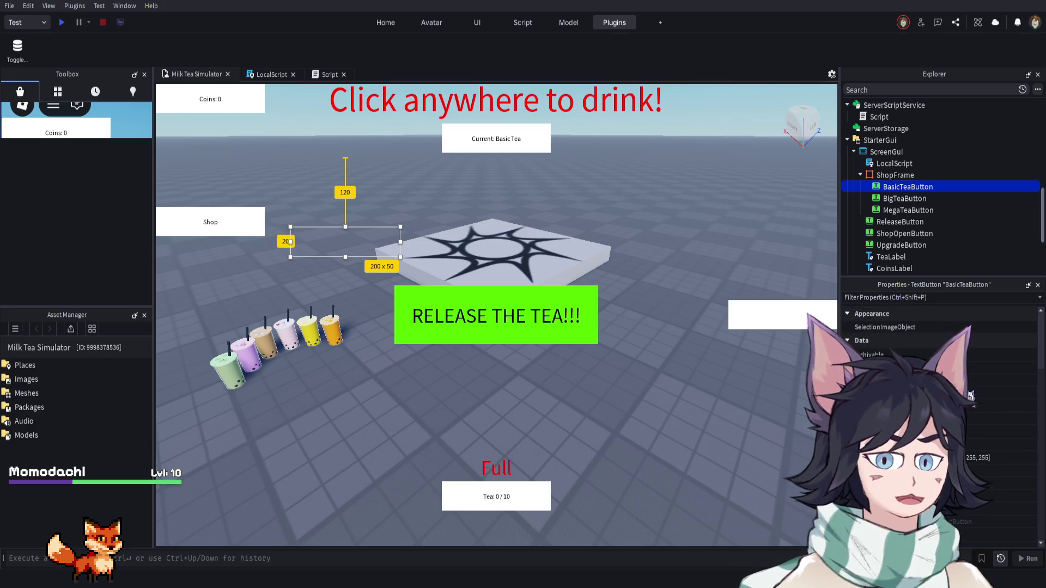
scroll(973, 398, "down", 5)
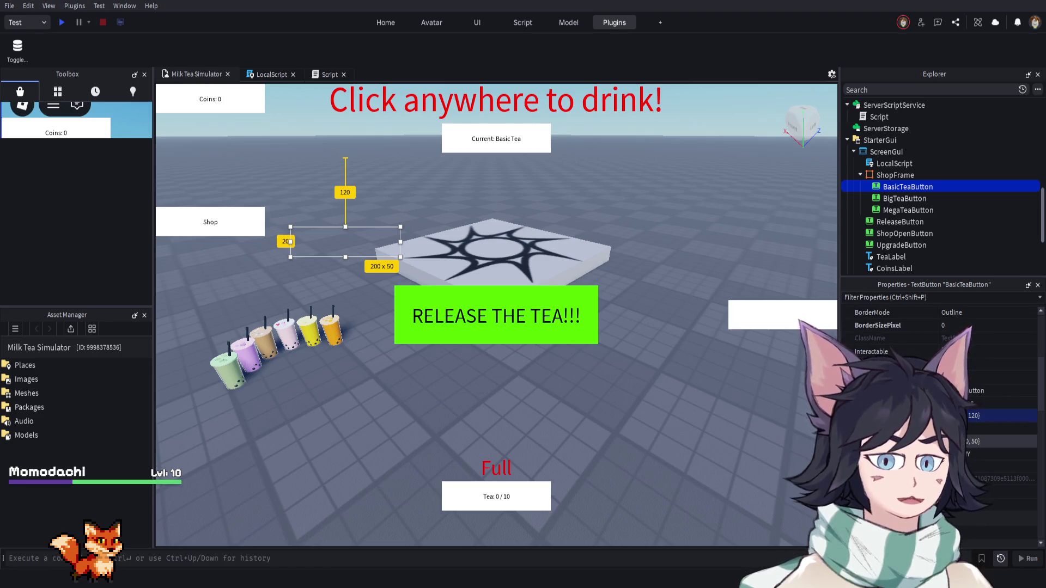
scroll(973, 398, "down", 3)
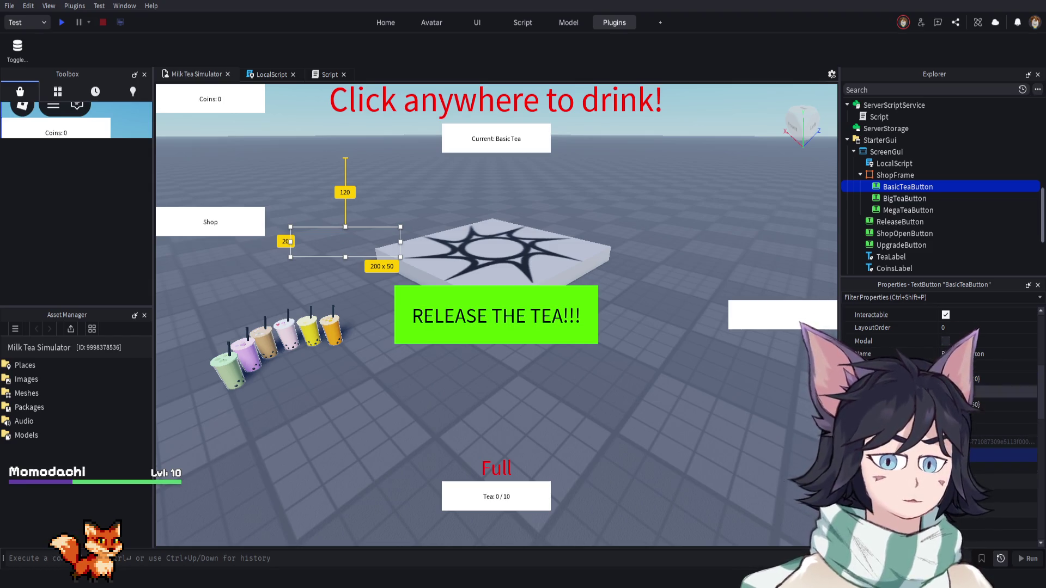
left_click_drag(874, 187, 893, 177)
left_click(895, 175)
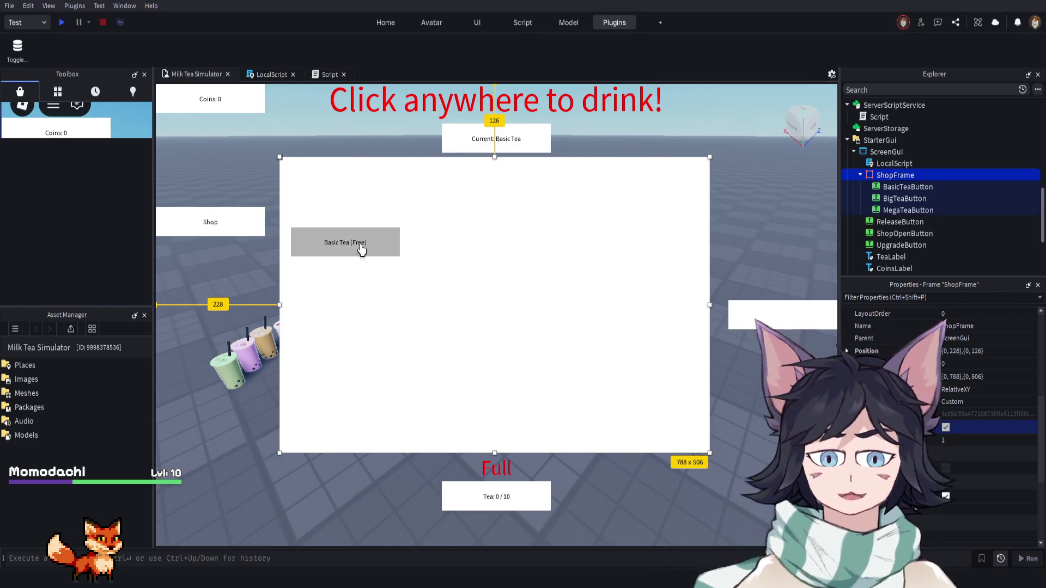
mouse_move(357, 243)
left_mouse_down()
mouse_move(504, 209)
mouse_move(454, 250)
mouse_move(460, 245)
mouse_move(376, 191)
mouse_move(406, 249)
mouse_move(350, 205)
mouse_move(299, 229)
mouse_move(319, 172)
mouse_move(529, 187)
mouse_move(656, 179)
mouse_move(518, 226)
mouse_move(490, 273)
mouse_move(376, 259)
mouse_move(512, 236)
left_mouse_up()
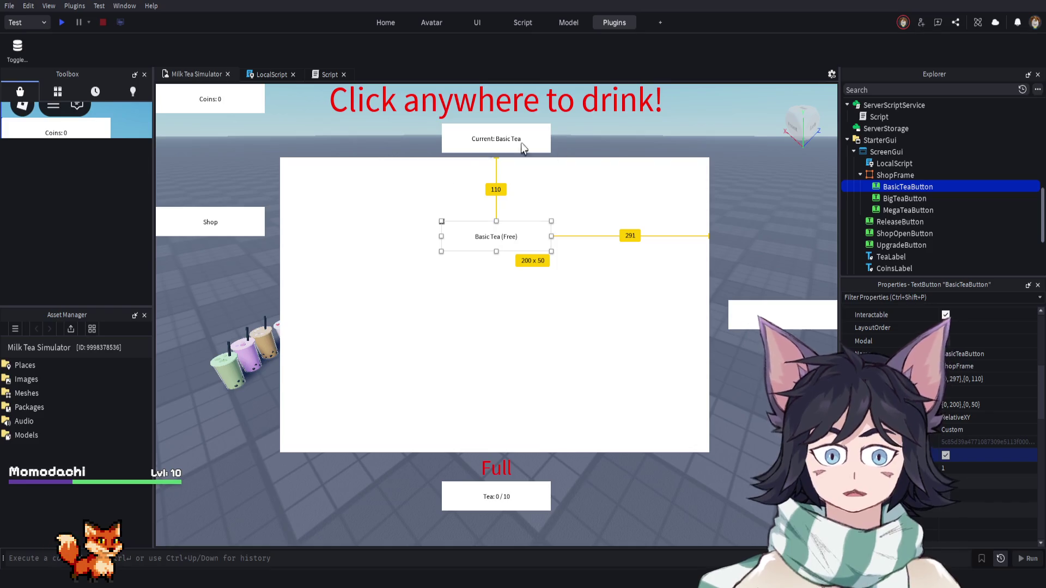
Place BigTeaButton centred just below the Basic Tea button
left_click(901, 199)
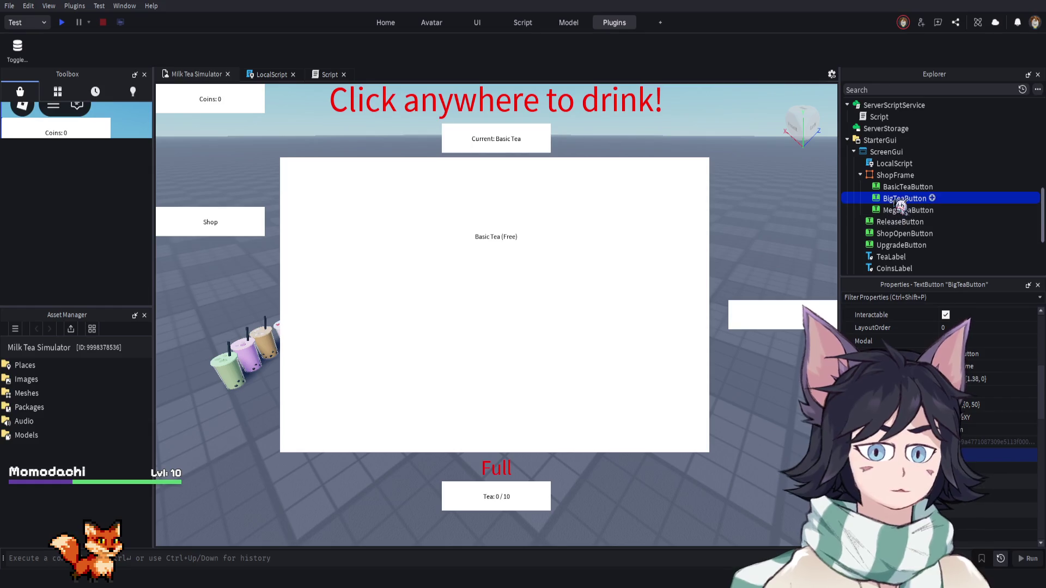
scroll(956, 429, "down", 2)
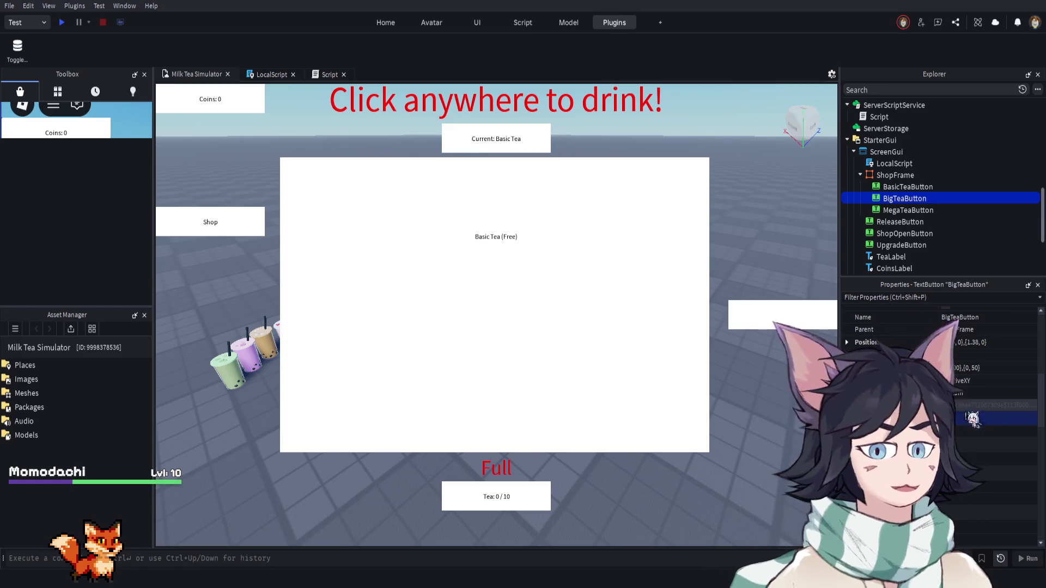
left_click(972, 344)
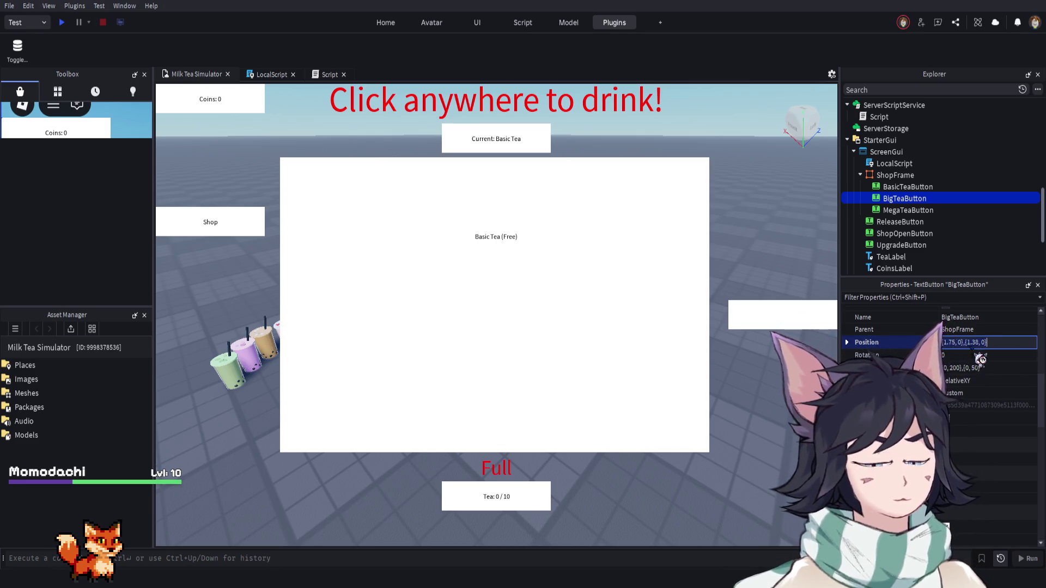
key("ctrl+z")
mouse_move(379, 240)
left_mouse_down()
mouse_move(497, 299)
mouse_move(505, 278)
mouse_move(503, 294)
left_mouse_up()
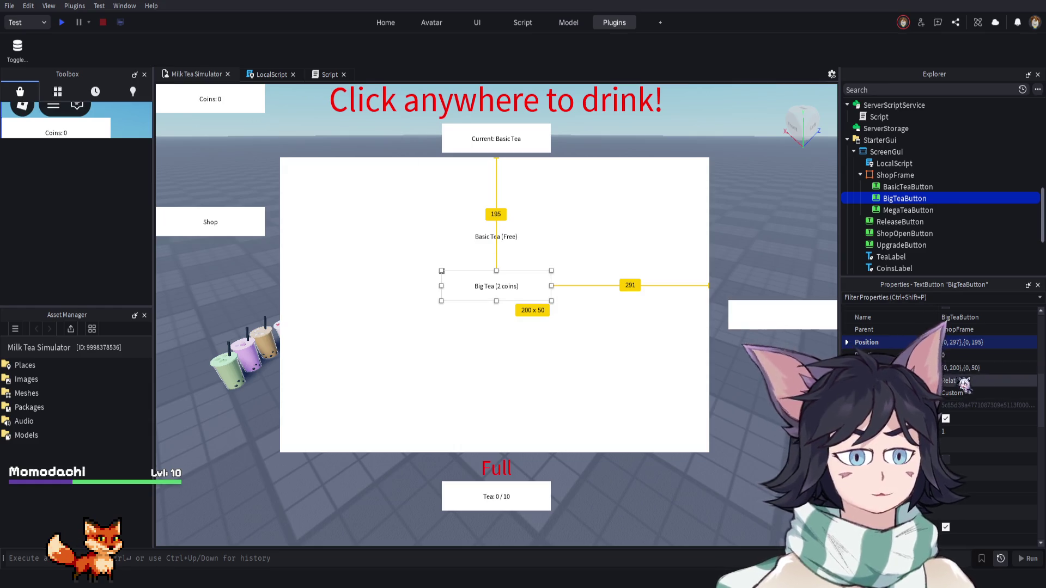
Size MegaTeaButton to 200 x 50, stack it below Big Tea, and hide ShopFrame
left_click(907, 212)
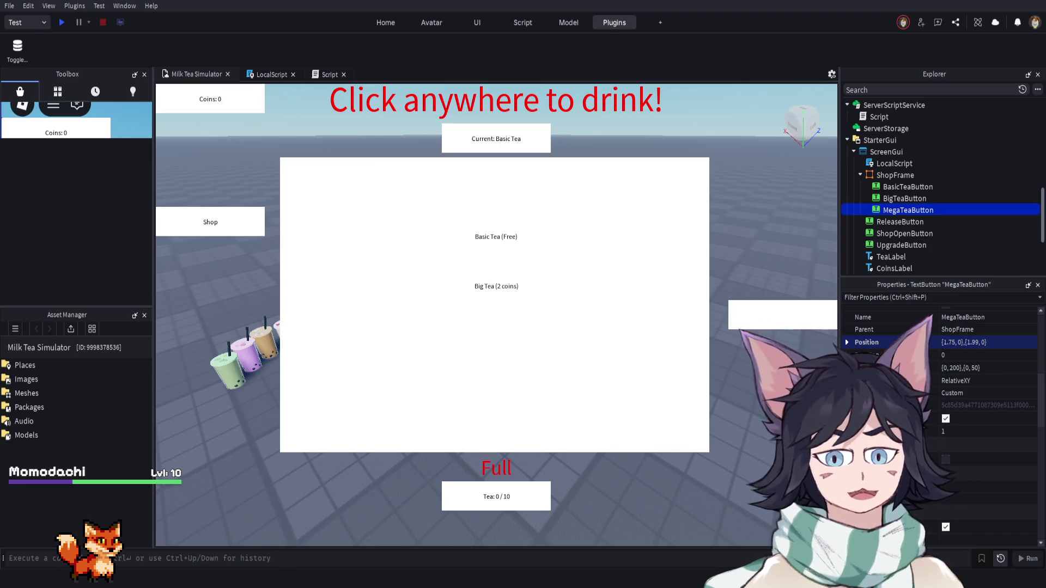
left_click(971, 367)
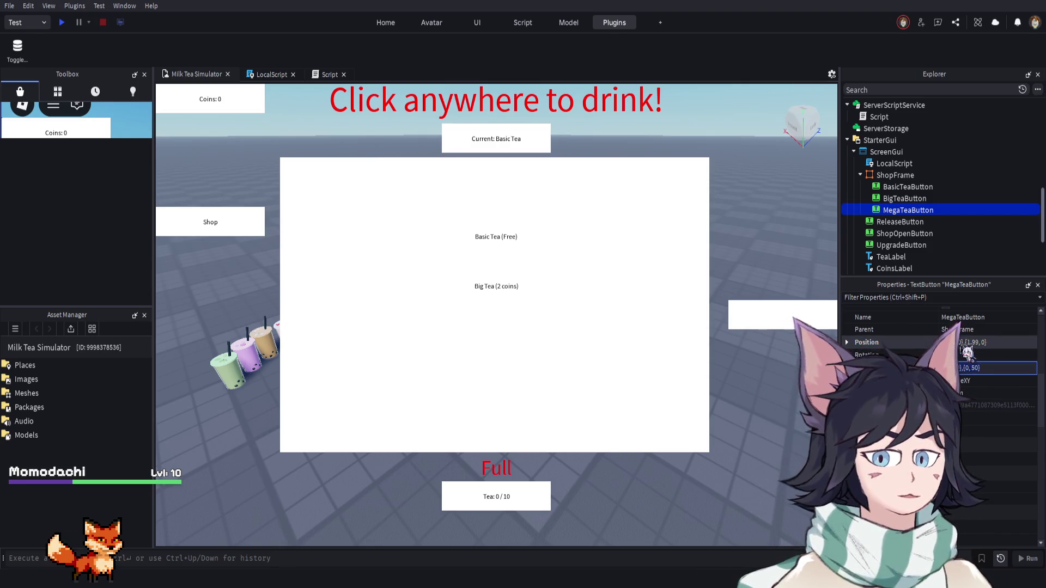
key("Return")
left_click_drag(381, 241, 516, 351)
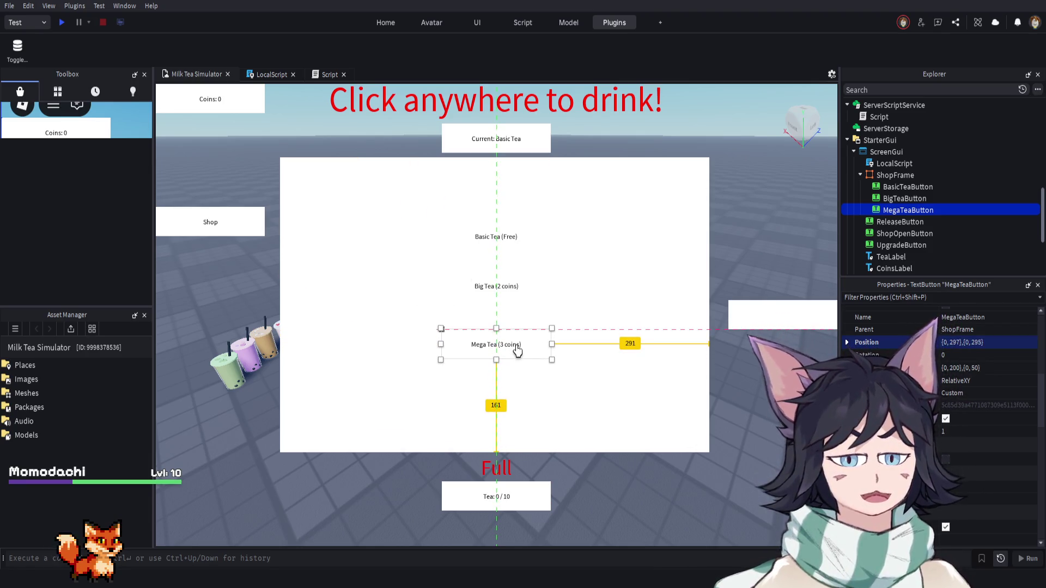
left_click(878, 180)
left_click(956, 401)
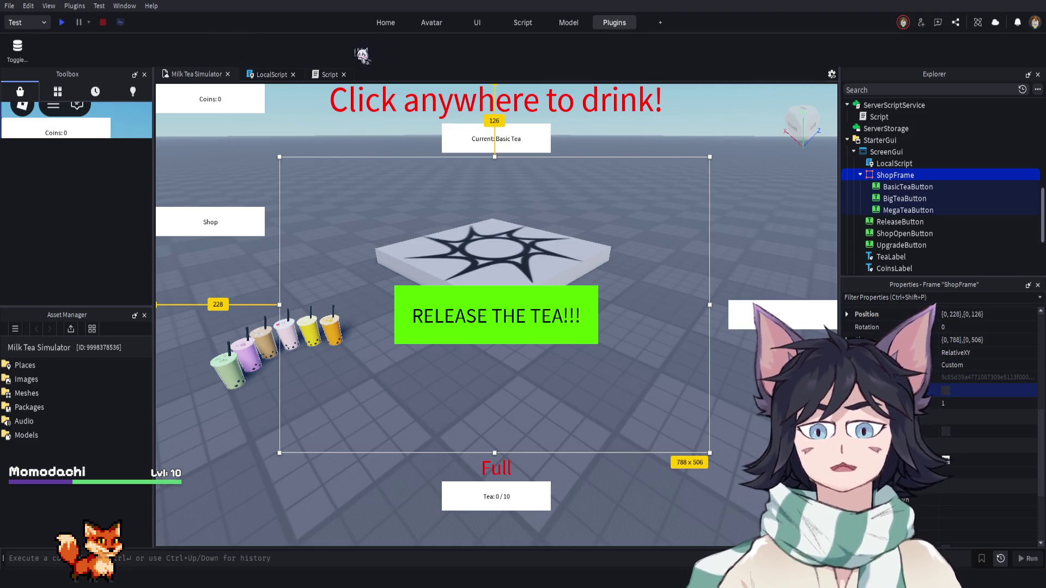
In the LocalScript, add a shopOpenButton WaitForChild line after the shopFrame line
left_click(267, 75)
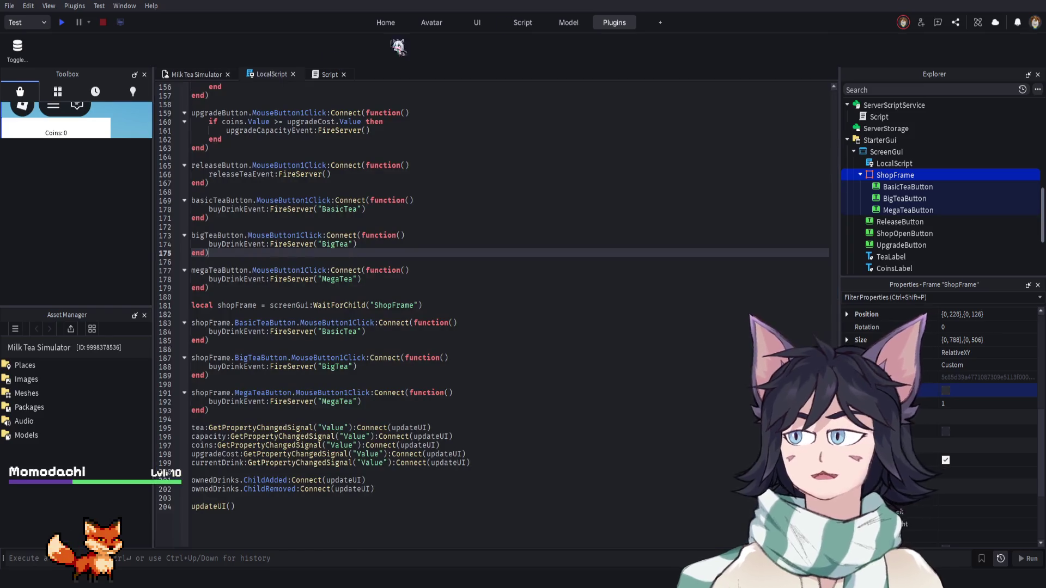
scroll(463, 231, "up", 9)
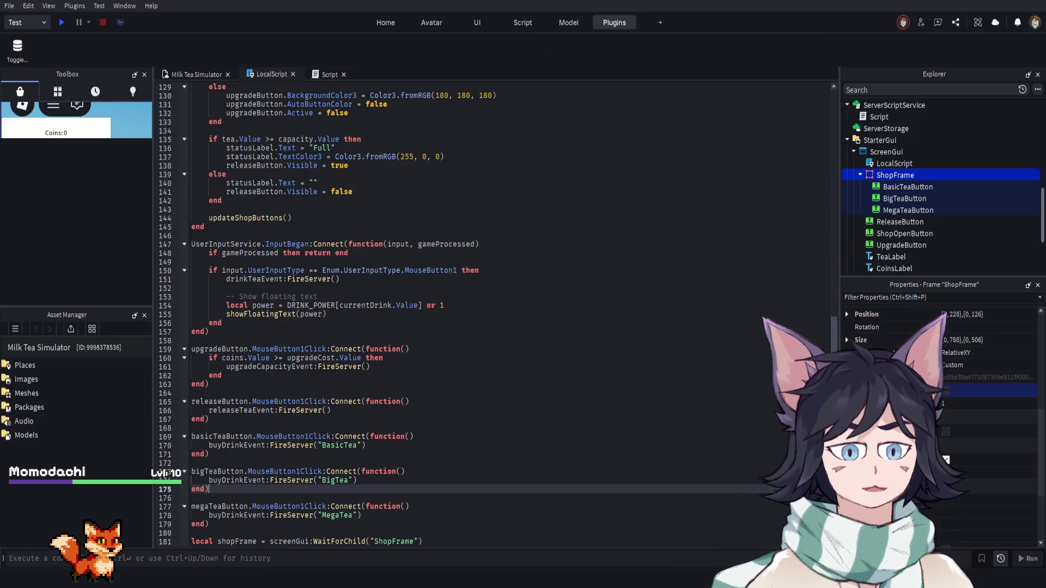
scroll(479, 175, "up", 20)
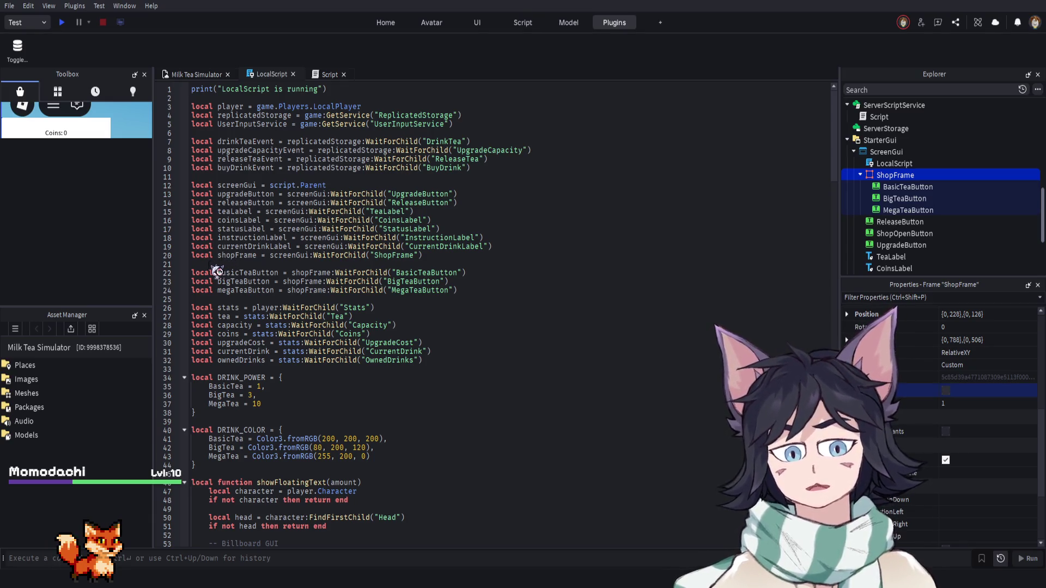
left_click(210, 272)
key("Return")
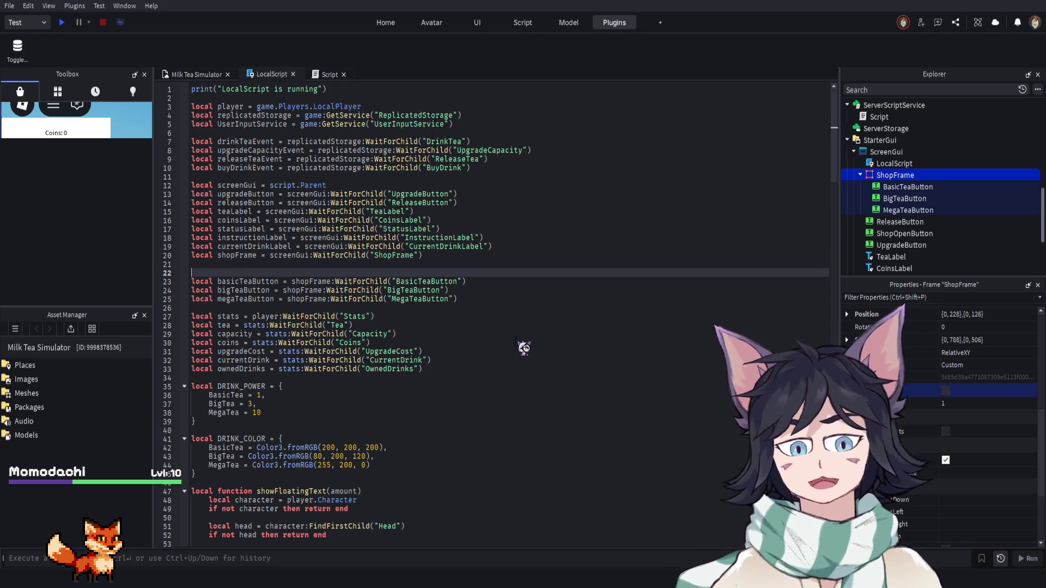
key("Up")
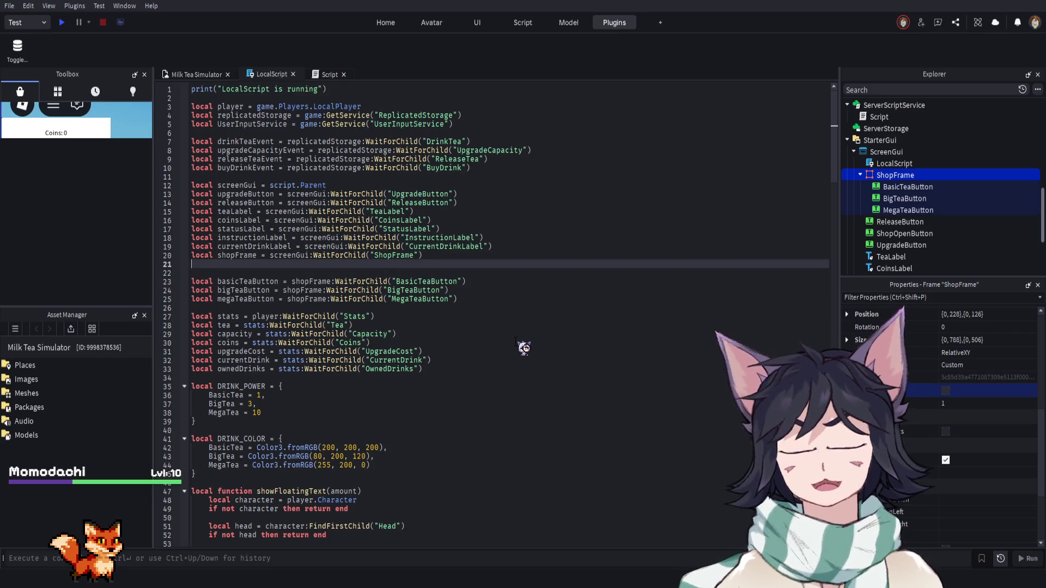
type("local shopOpenButton = screenGui:WaitForChild(\"ShopOpenButton\") local shopFrame = screenGui:WaitForChild(\"ShopFrame\")")
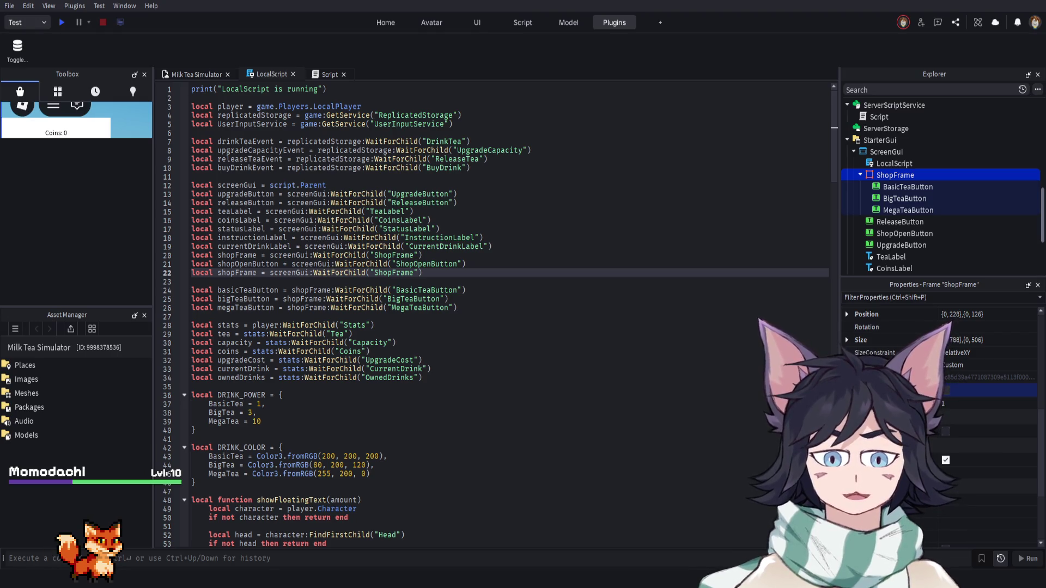
Add a shopOpenButton MouseButton1Click handler toggling shopFrame.Visible after the MegaTea handler
scroll(305, 392, "down", 20)
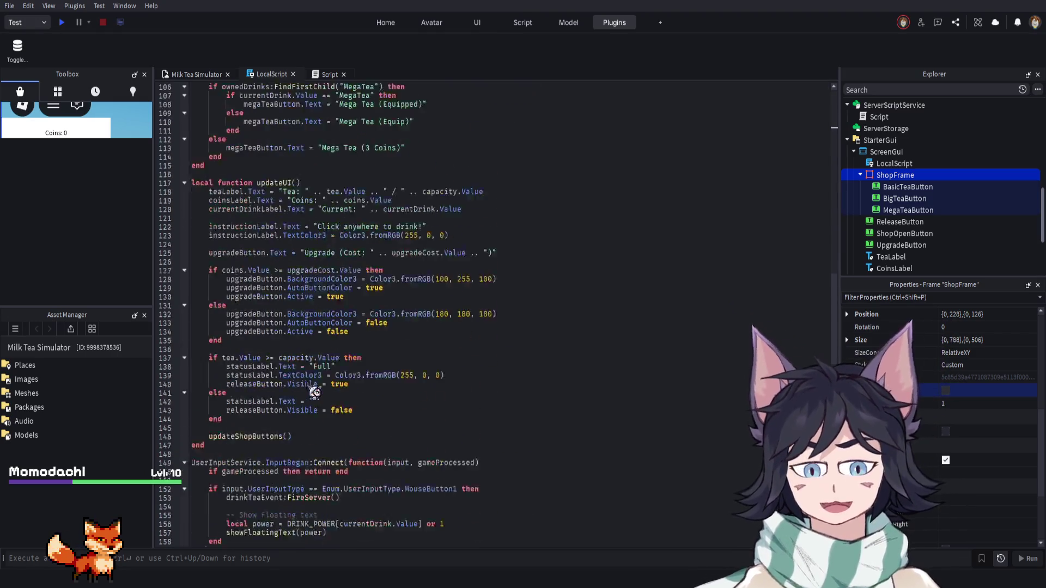
scroll(306, 391, "down", 11)
scroll(262, 376, "up", 3)
left_click(239, 316)
key("ctrl+v")
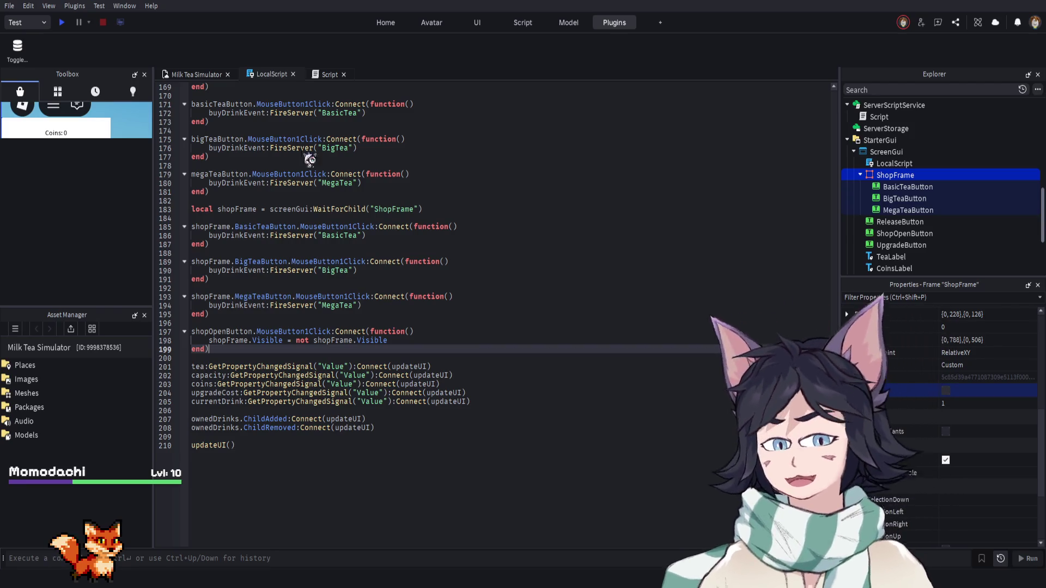
left_click(197, 75)
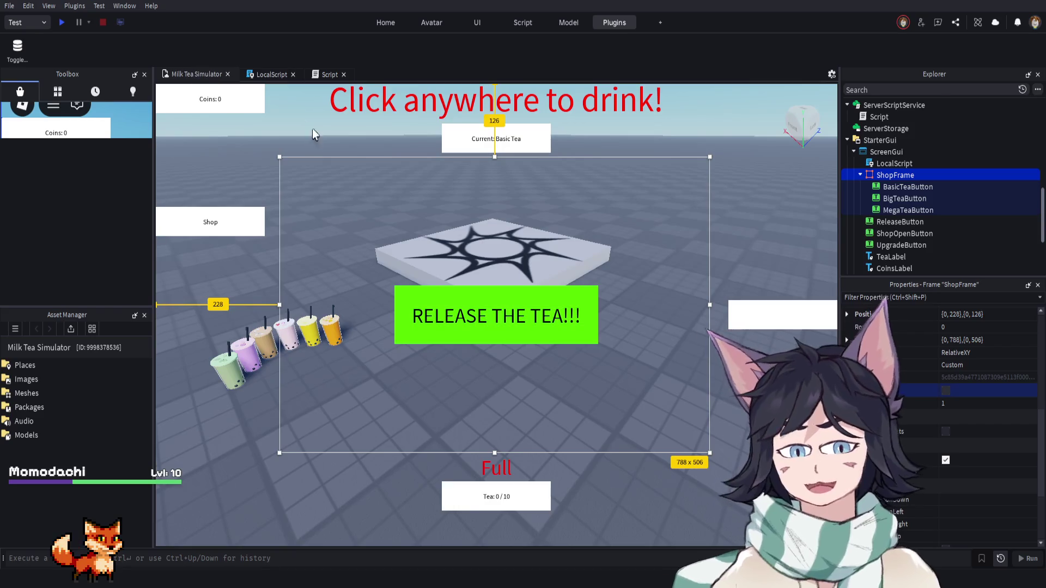
Insert a TextLabel inside ShopFrame and name it CloseShopButton
left_click(264, 75)
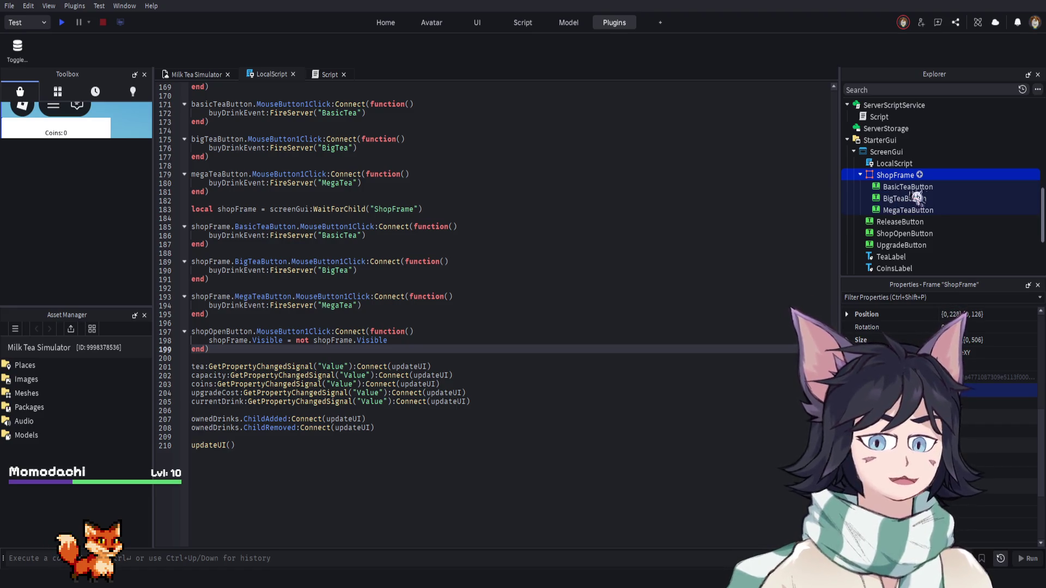
left_click(942, 188)
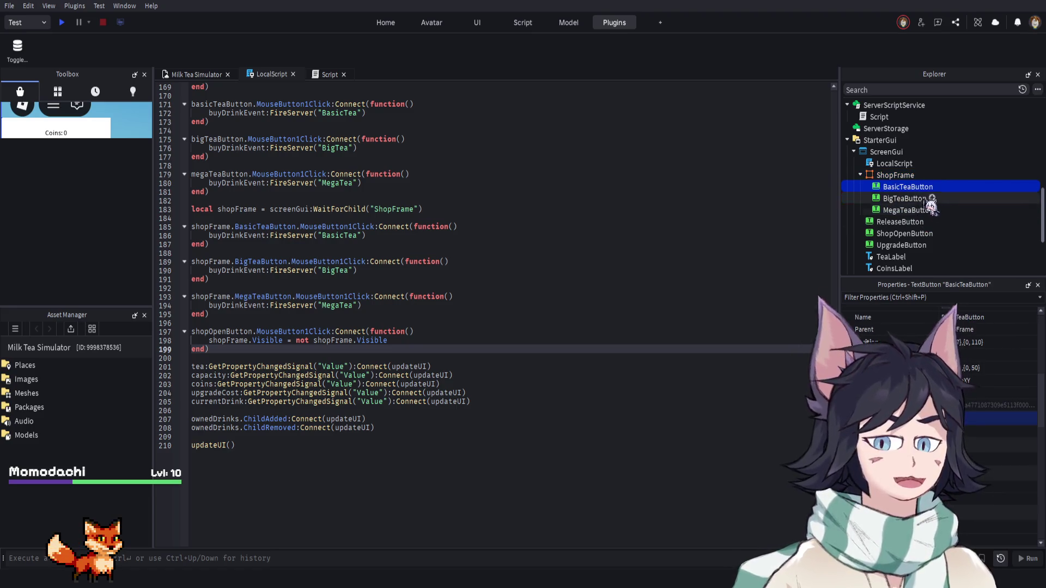
left_click(920, 174)
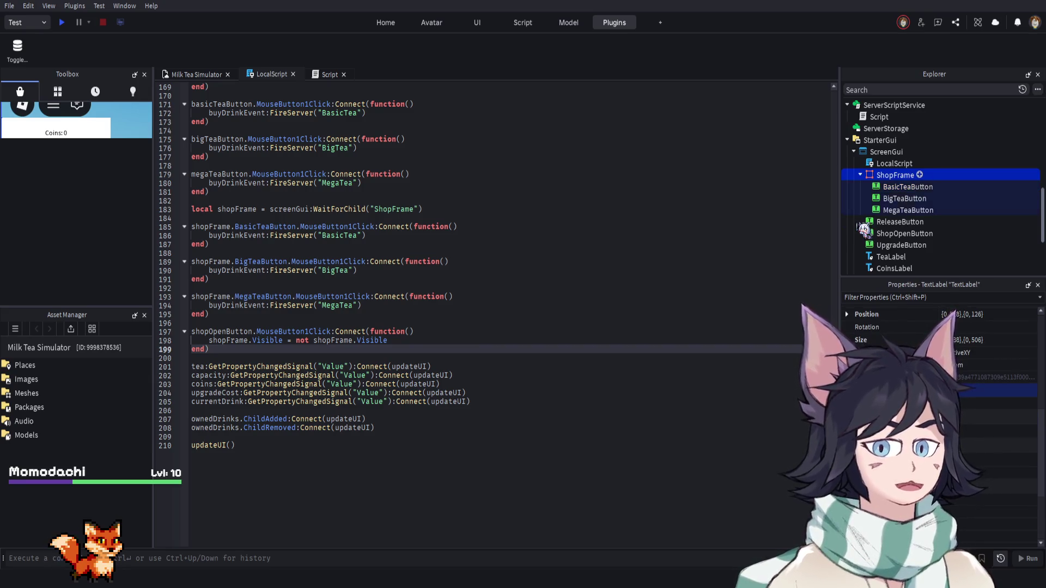
key("ctrl+shift+v")
key("F2")
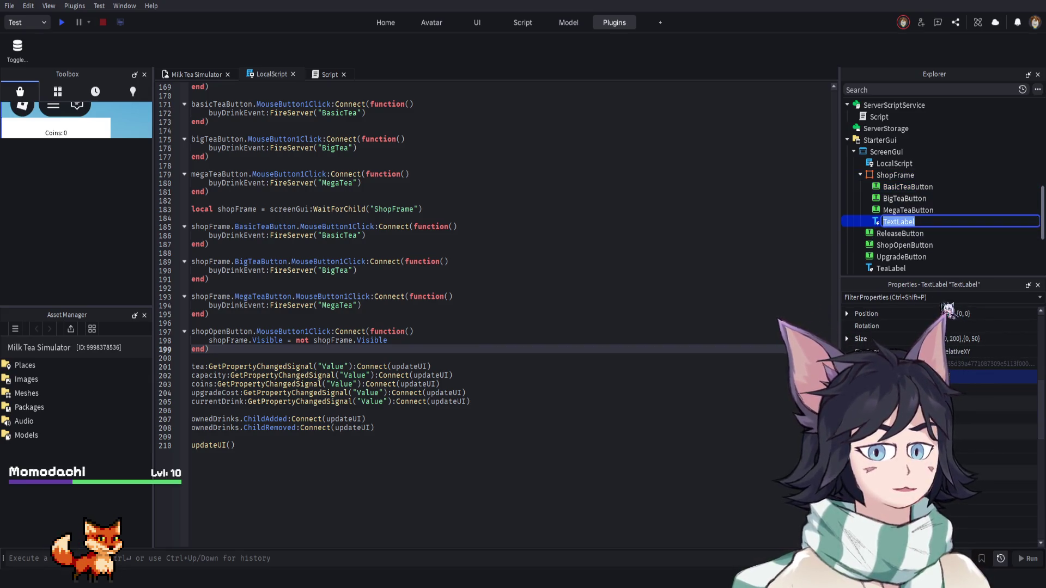
type("CloseShopButton")
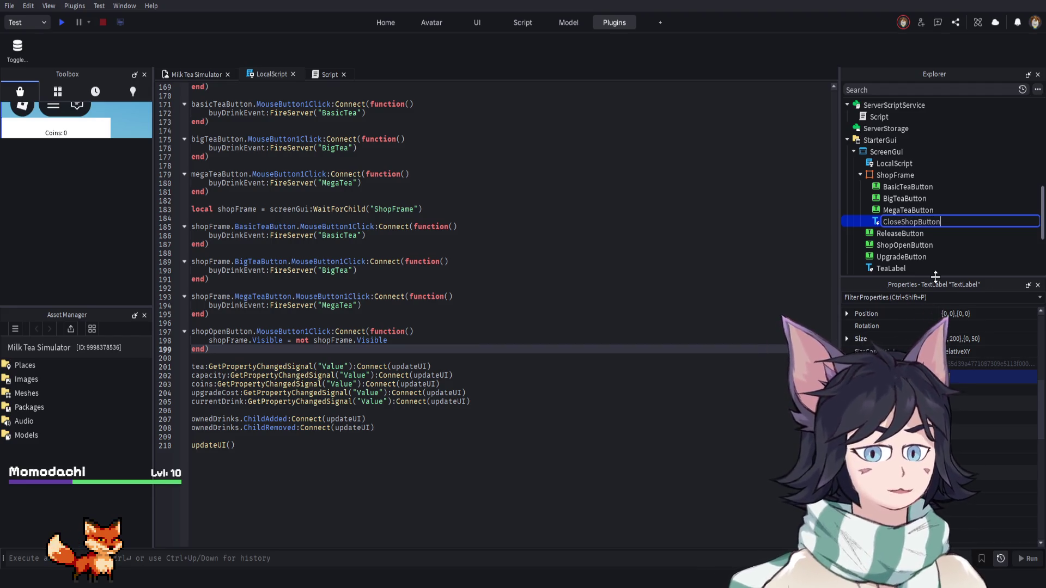
key("Return")
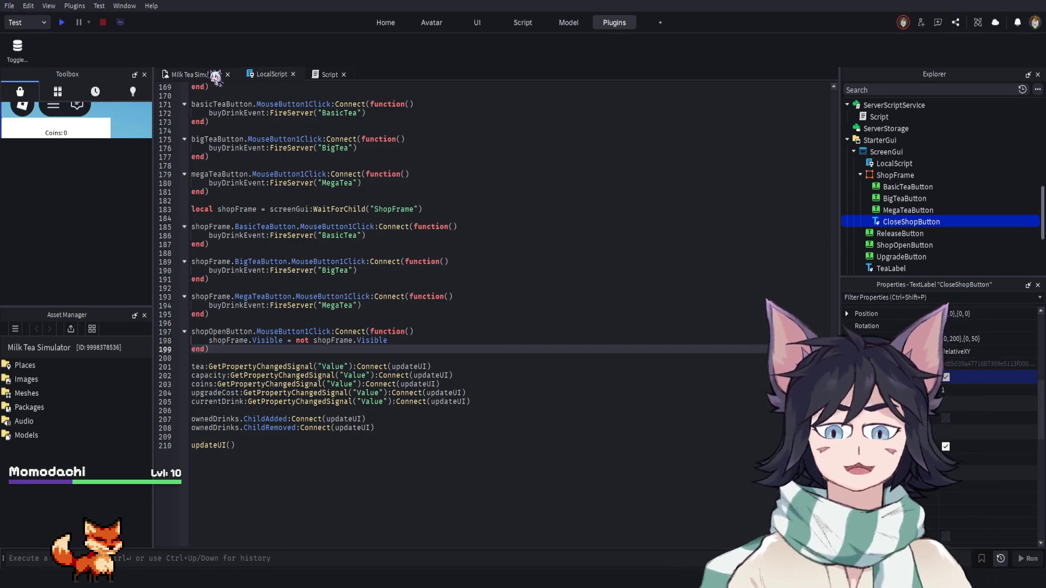
left_click(216, 75)
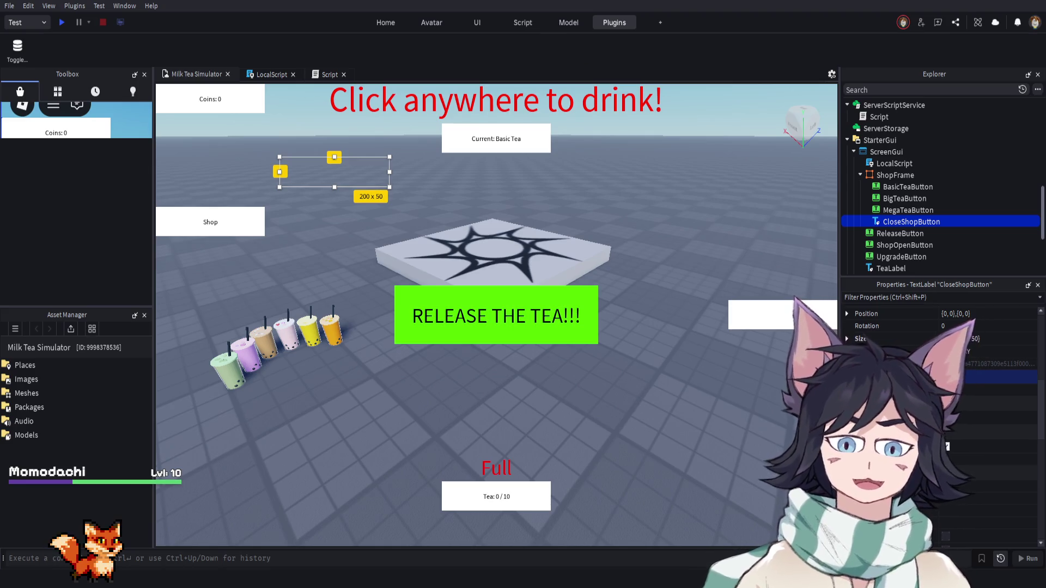
Set CloseShopButton's Size to {0,30},{0,30}
scroll(936, 409, "up", 5)
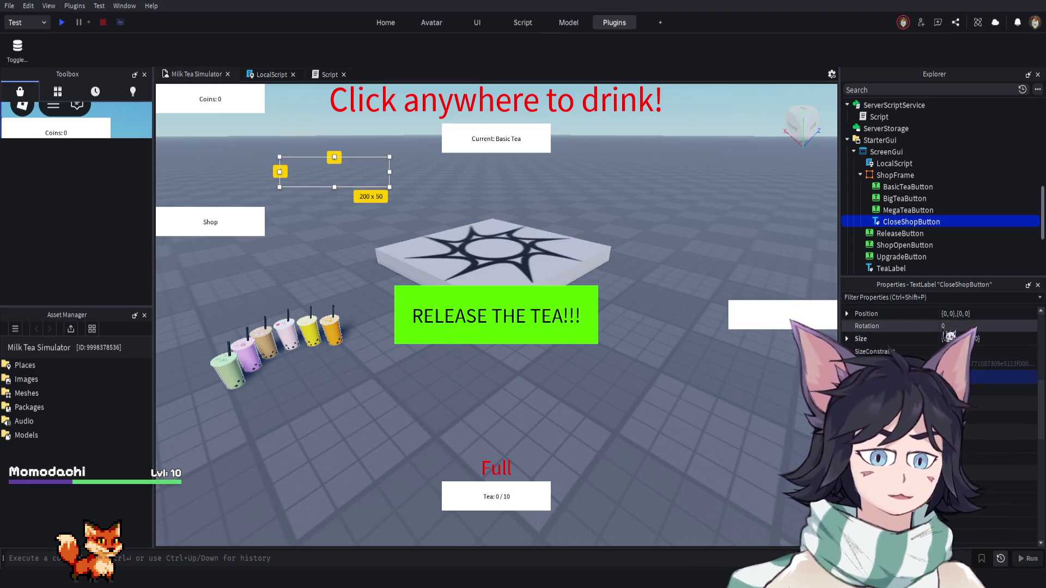
scroll(937, 409, "down", 10)
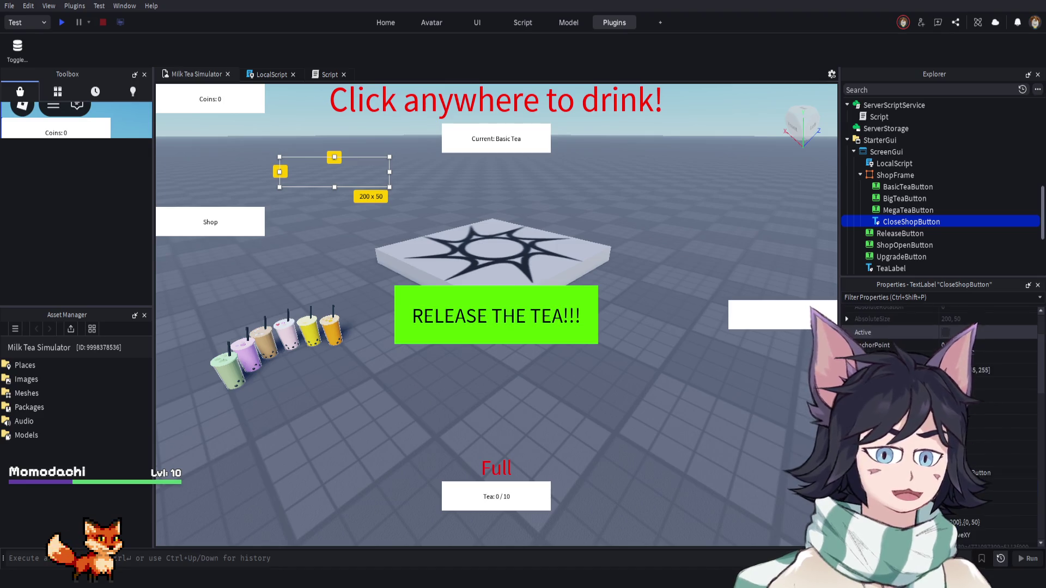
scroll(972, 426, "up", 15)
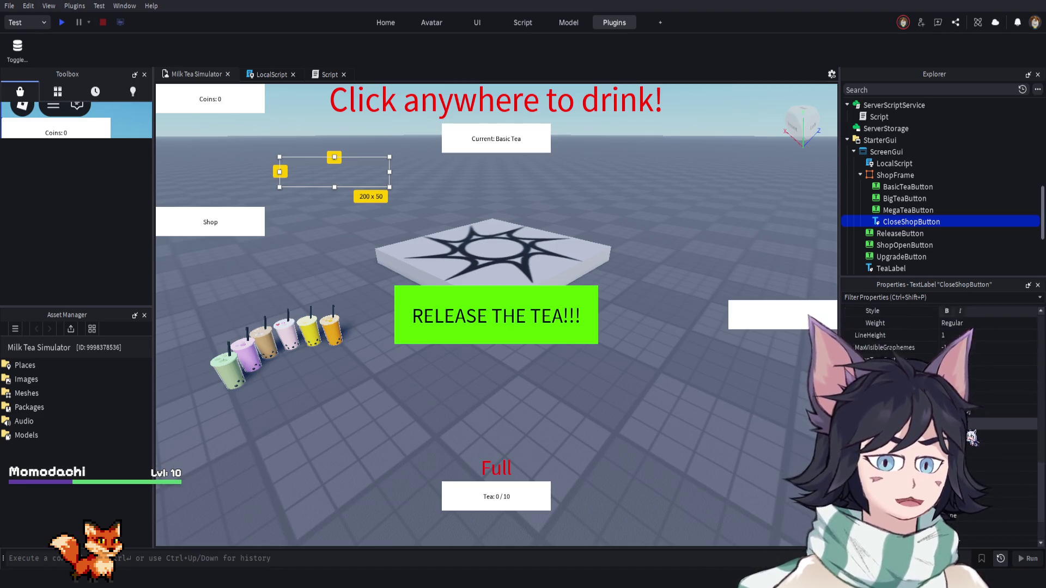
scroll(971, 426, "down", 3)
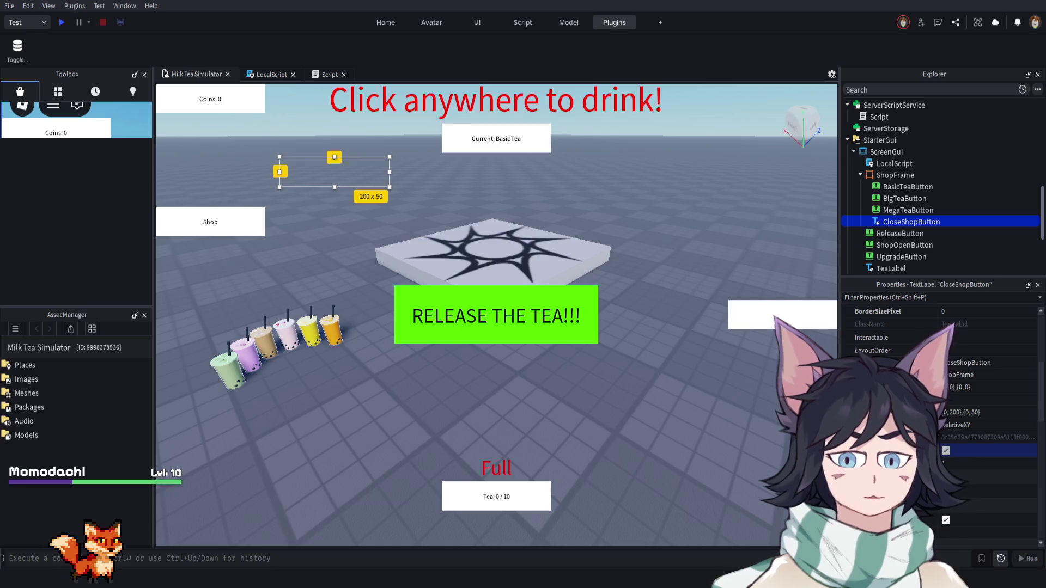
left_click(980, 387)
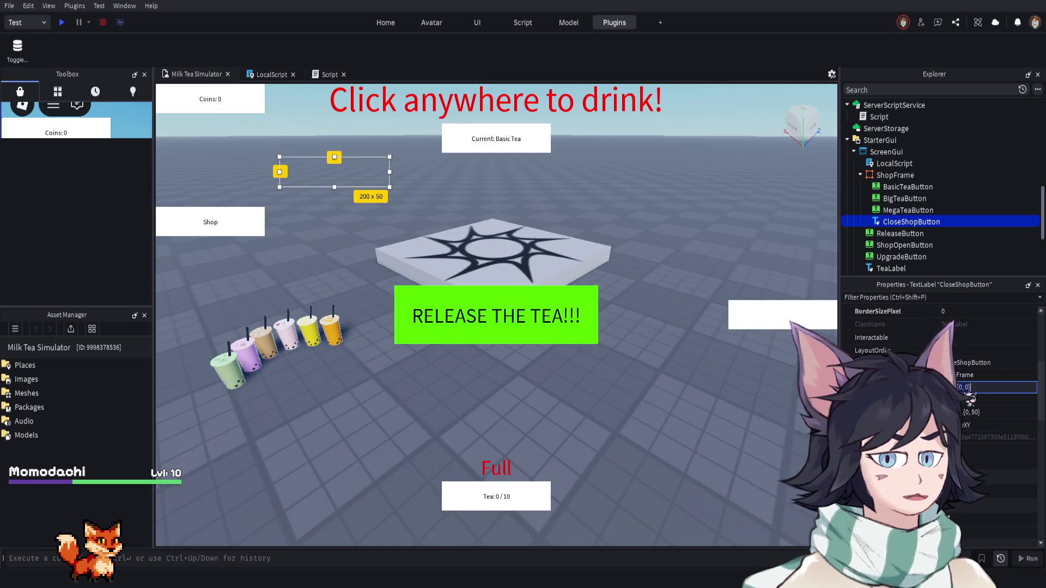
left_click(980, 412)
type("{0,30},{0,30}")
key("Return")
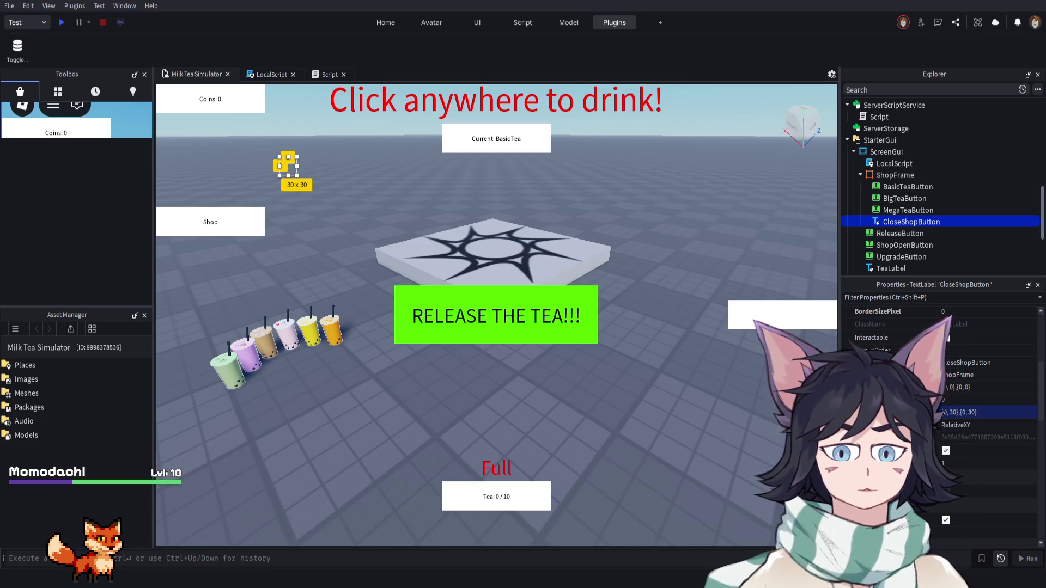
Position CloseShopButton 30 pixels in from ShopFrame's top-left, then select ShopFrame
left_click(977, 387)
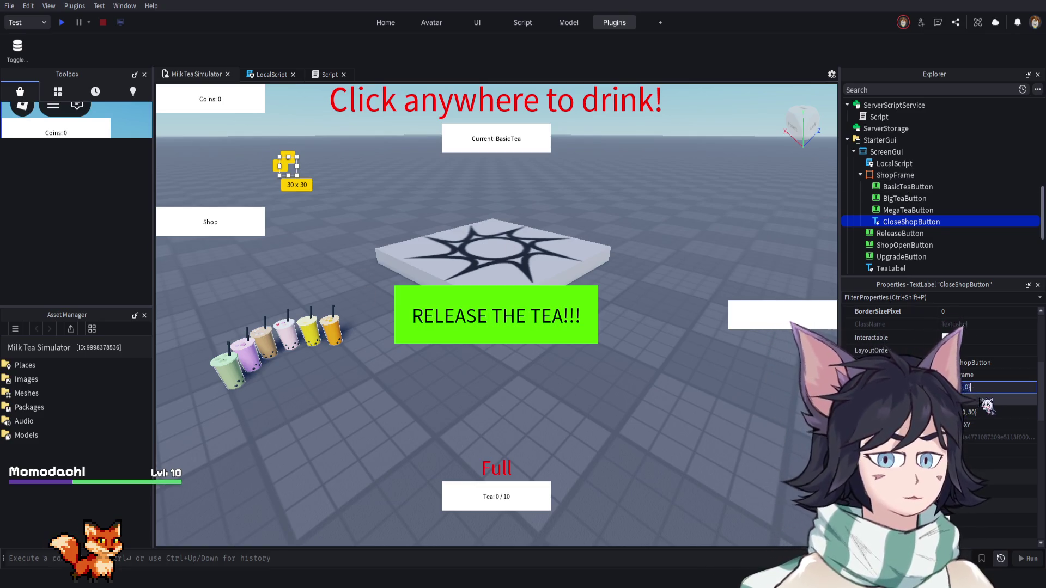
key("Return")
left_click_drag(929, 219, 898, 177)
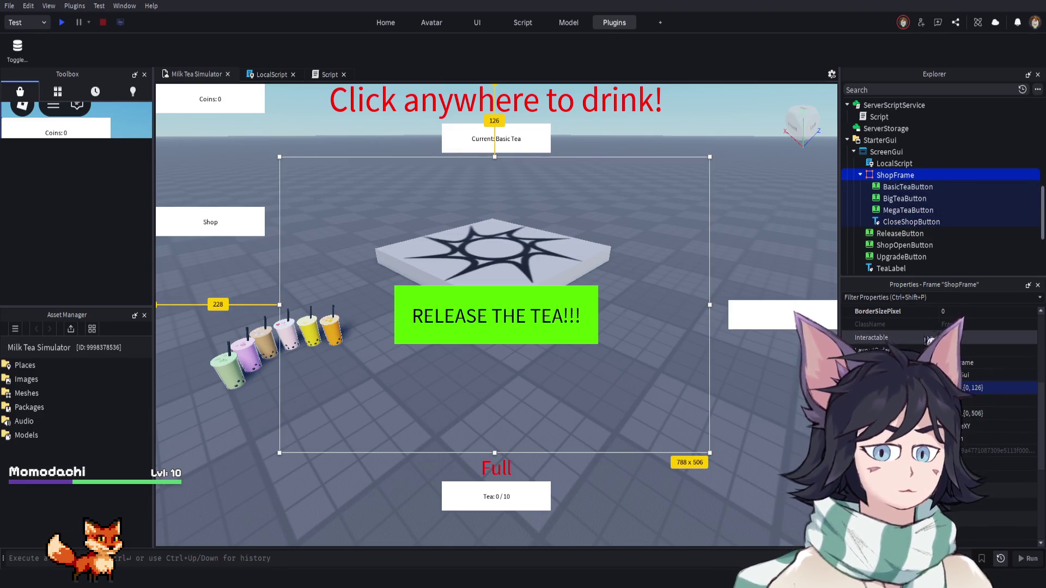
scroll(939, 425, "down", 5)
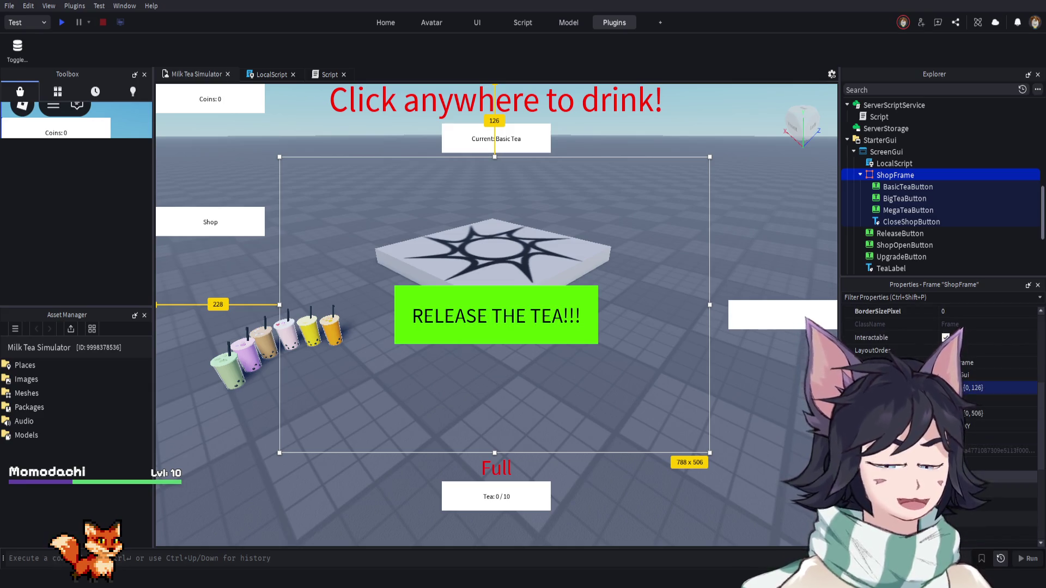
Show ShopFrame, move the close label to its top-right corner, and change its text to 'X'
left_click(945, 521)
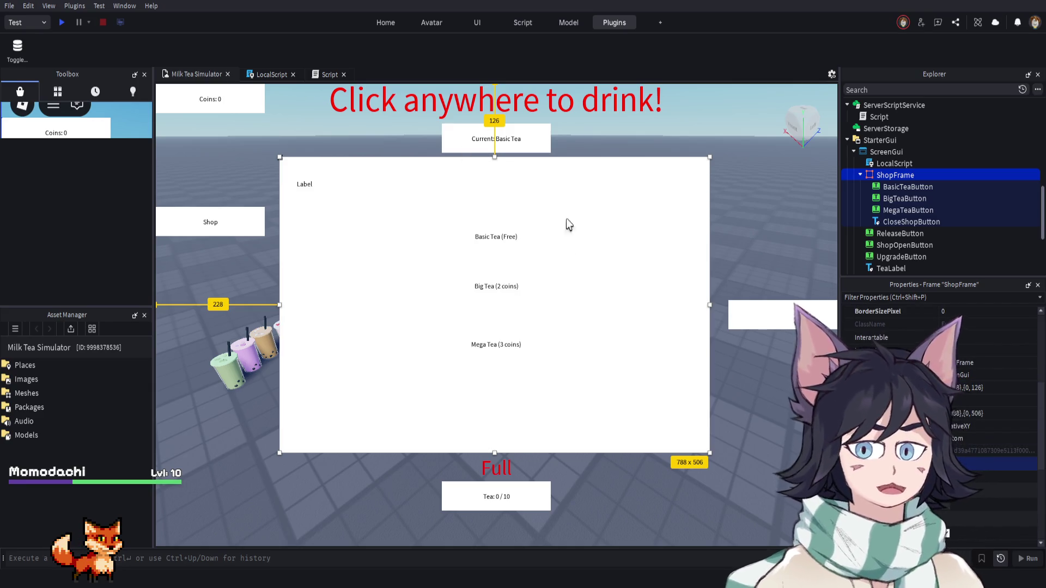
left_click(303, 184)
mouse_move(307, 189)
left_mouse_down()
mouse_move(651, 158)
mouse_move(708, 158)
mouse_move(706, 169)
left_mouse_up()
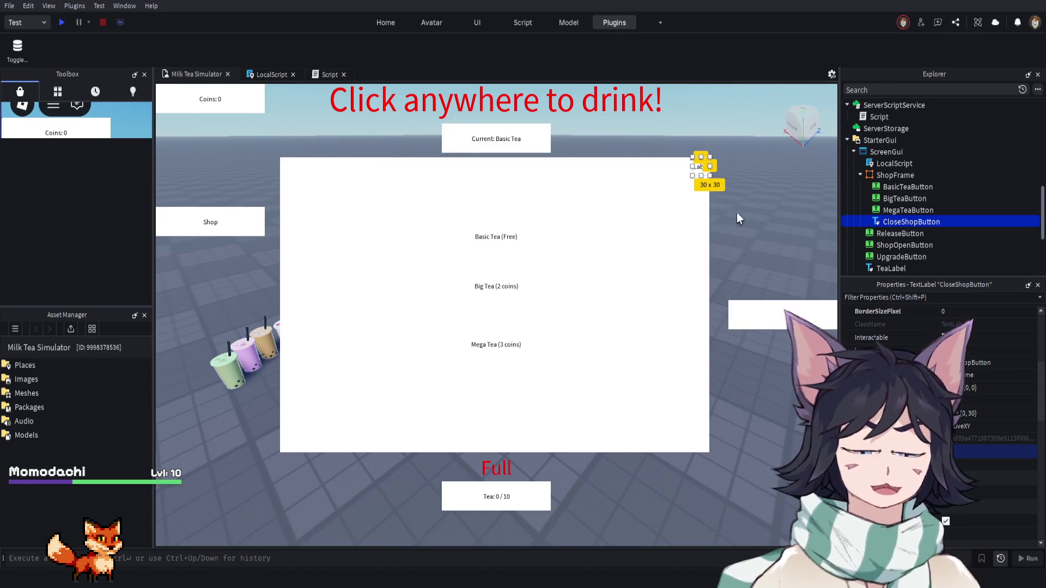
double_click(698, 168)
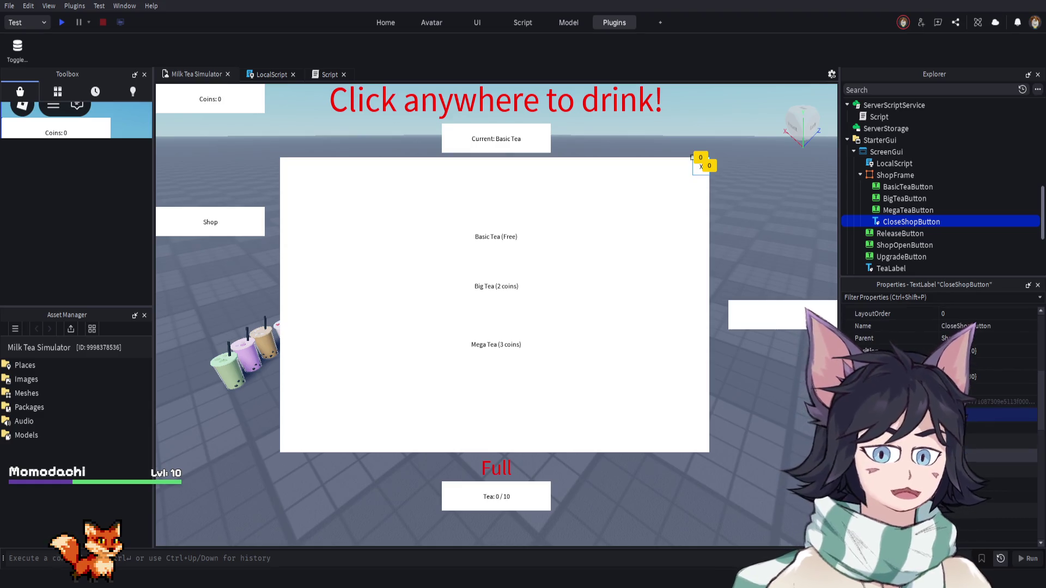
scroll(873, 333, "down", 1)
left_click(773, 205)
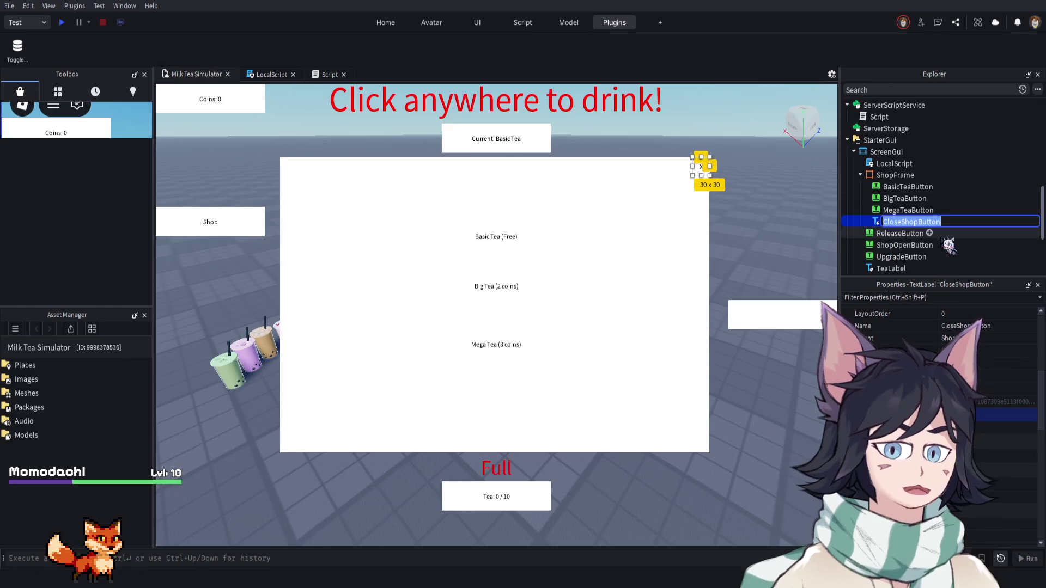
Insert a new TextButton into ShopFrame
left_click(907, 187)
left_click(910, 221)
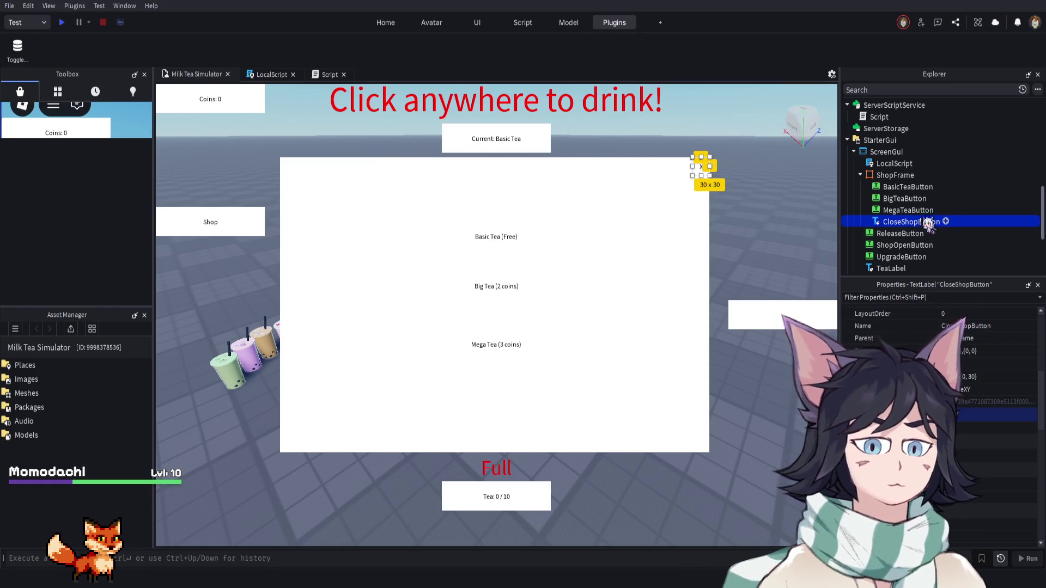
left_click(921, 175)
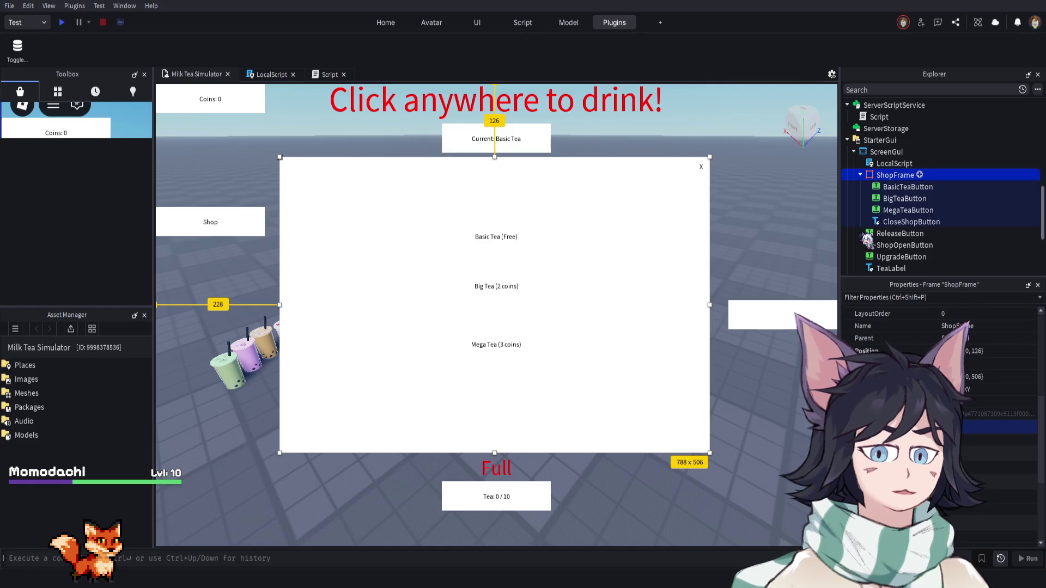
left_click(915, 228)
Delete the old CloseShopButton label and rename the new TextButton to CloseShopButton
left_click(915, 234)
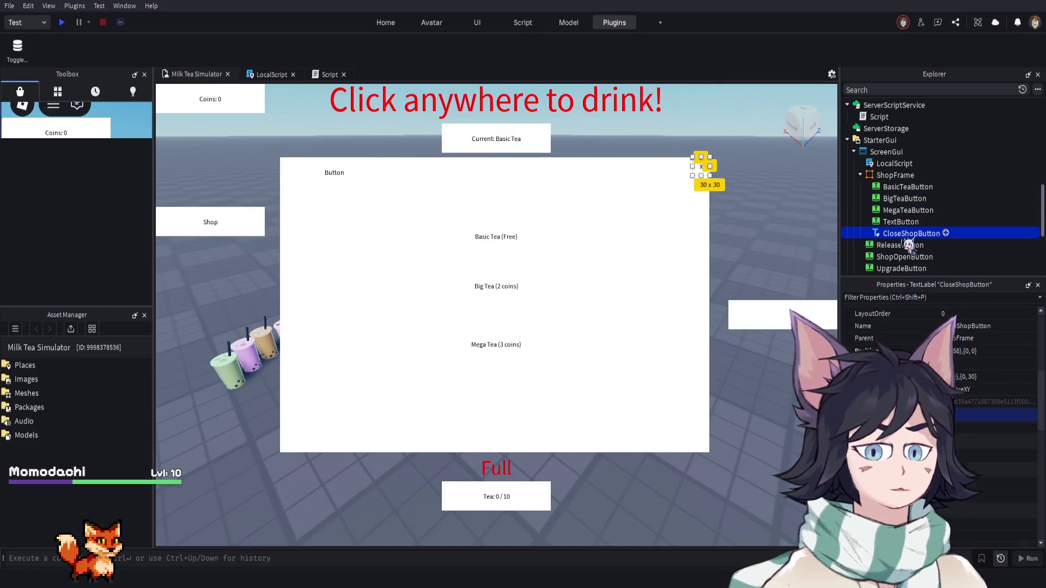
key("Delete")
left_click(914, 223)
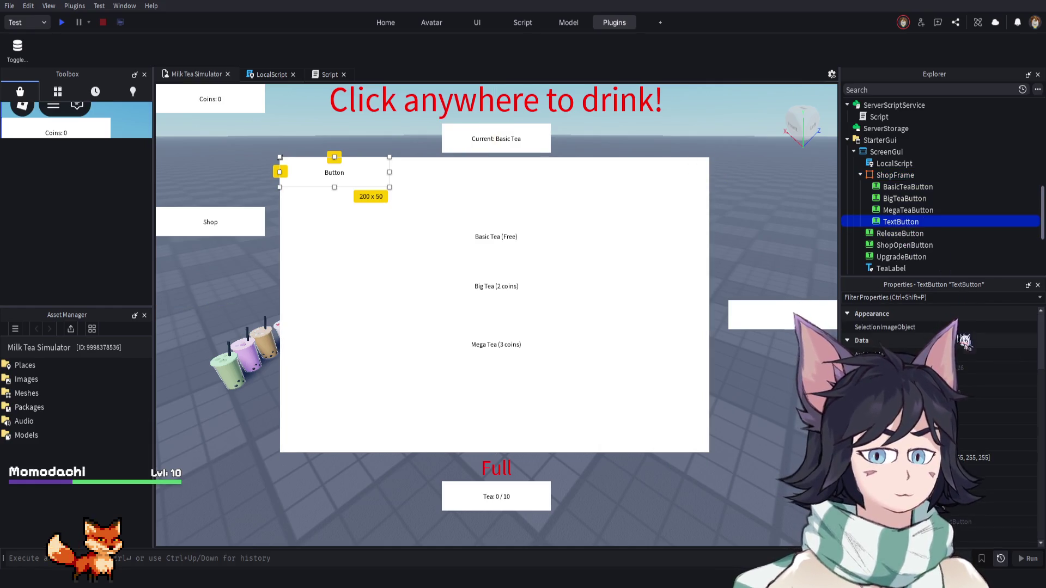
key("F2")
type("CloseShop")
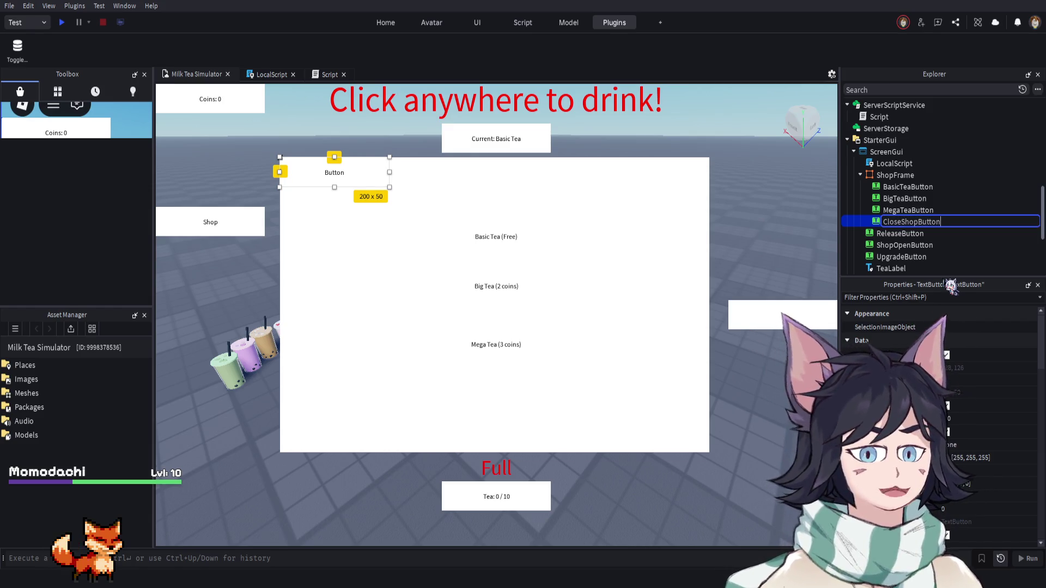
key("Return")
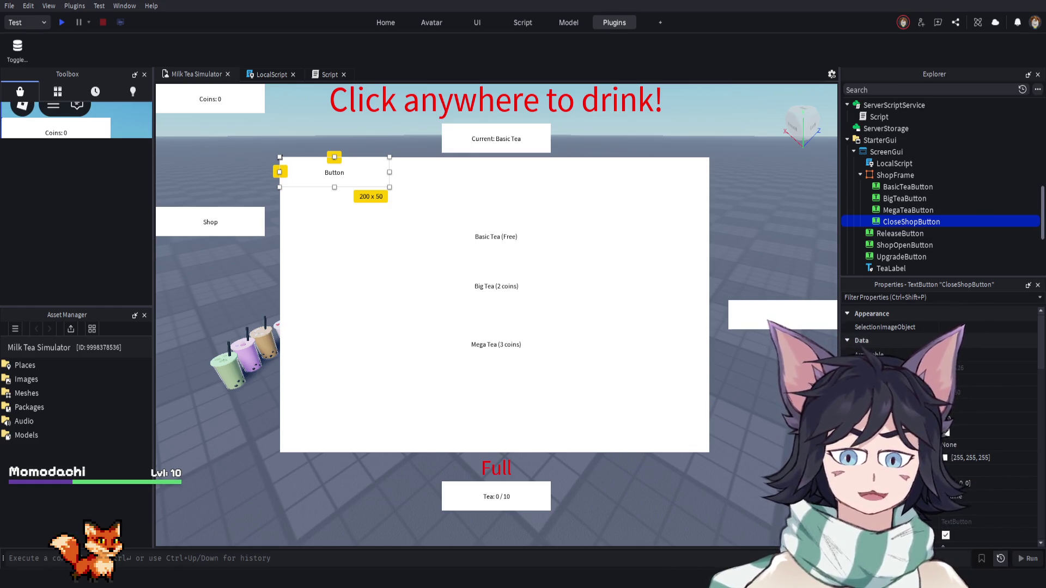
Size CloseShopButton to 30 x 30 and move it to ShopFrame's top-right corner
scroll(939, 425, "down", 3)
left_click(980, 440)
key("Return")
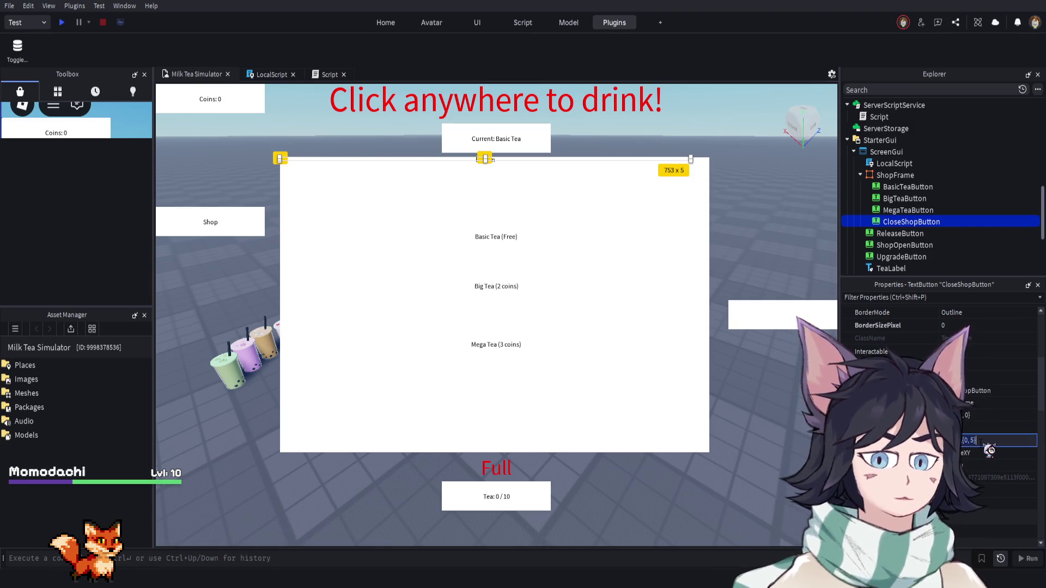
type("0,30,0,30")
key("Return")
left_click_drag(290, 173, 700, 174)
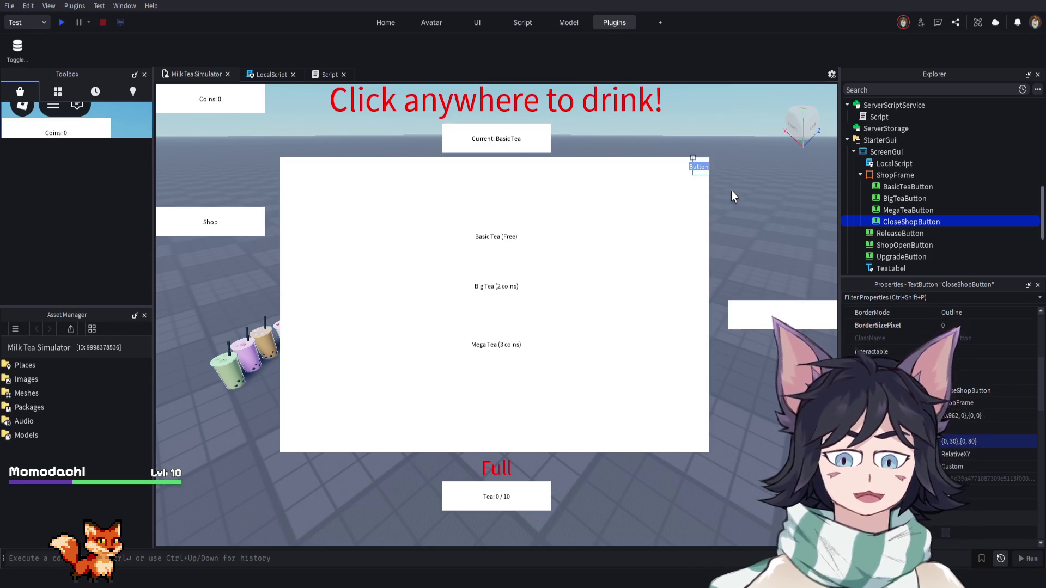
Set CloseShopButton's BackgroundColor3 to 255, 0, 0
scroll(972, 457, "down", 4)
scroll(974, 418, "down", 5)
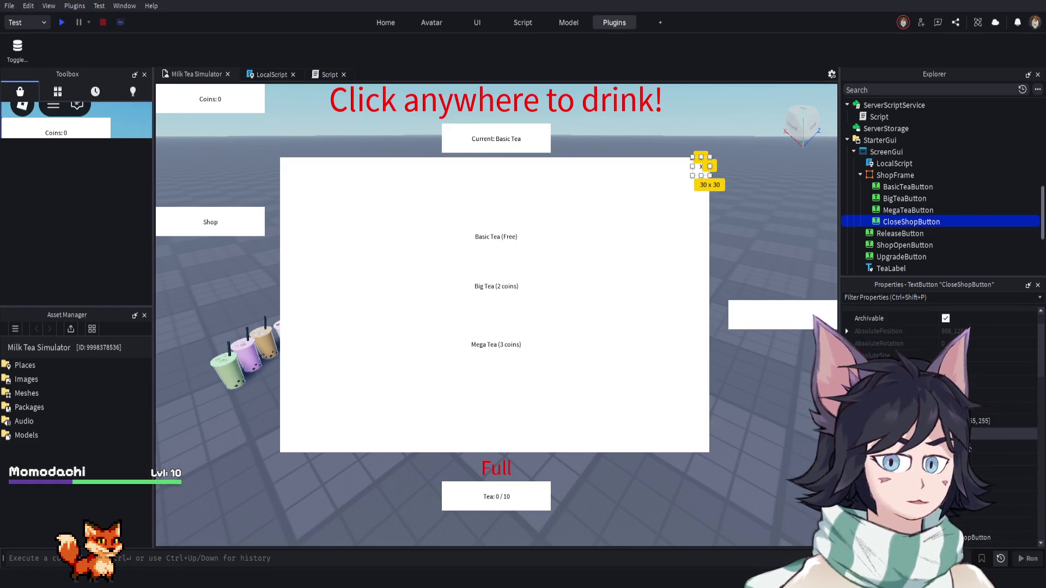
scroll(942, 414, "down", 2)
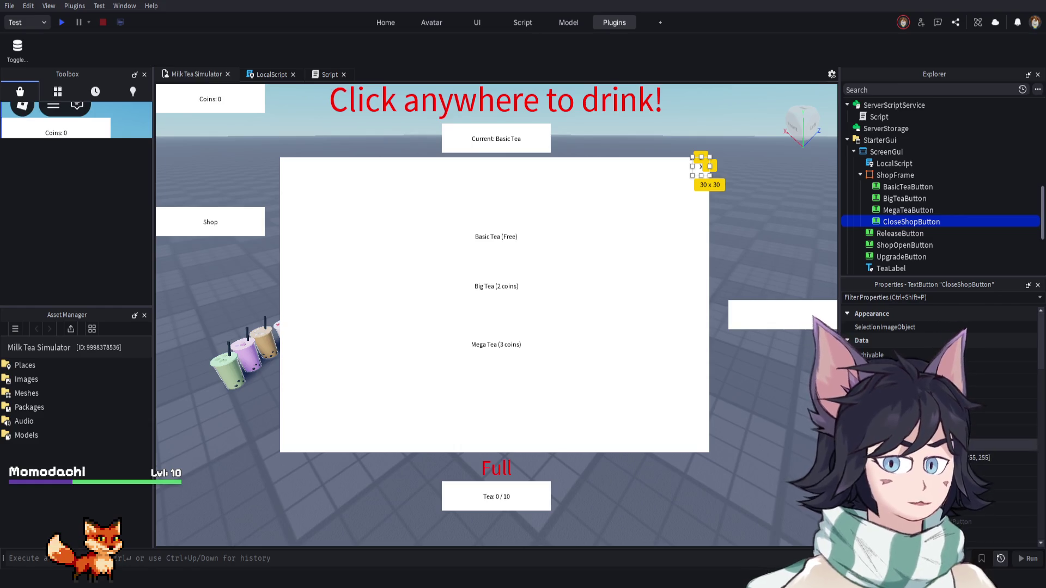
left_click(1024, 420)
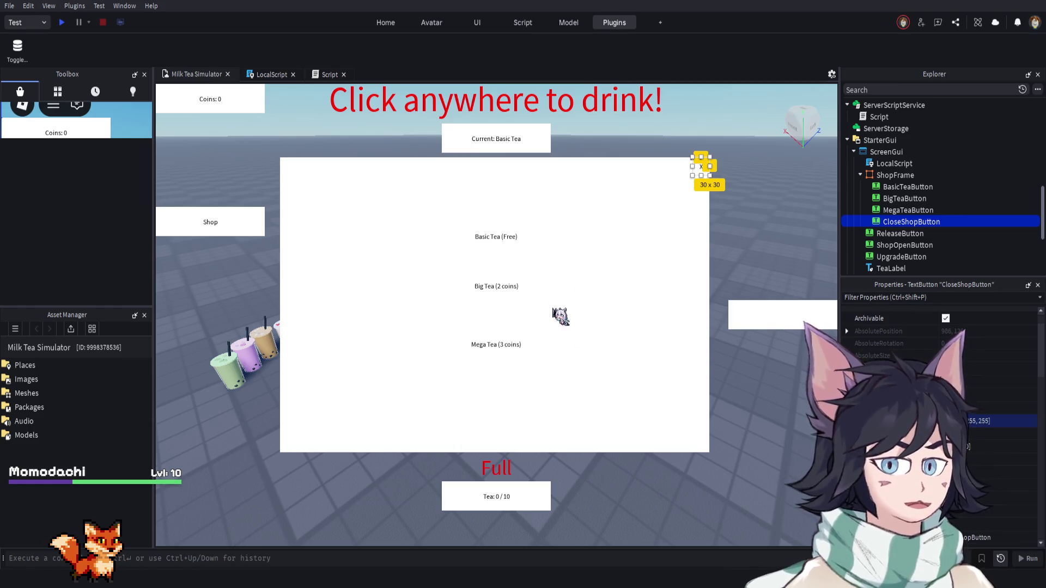
type("255, 0, 0")
key("Return")
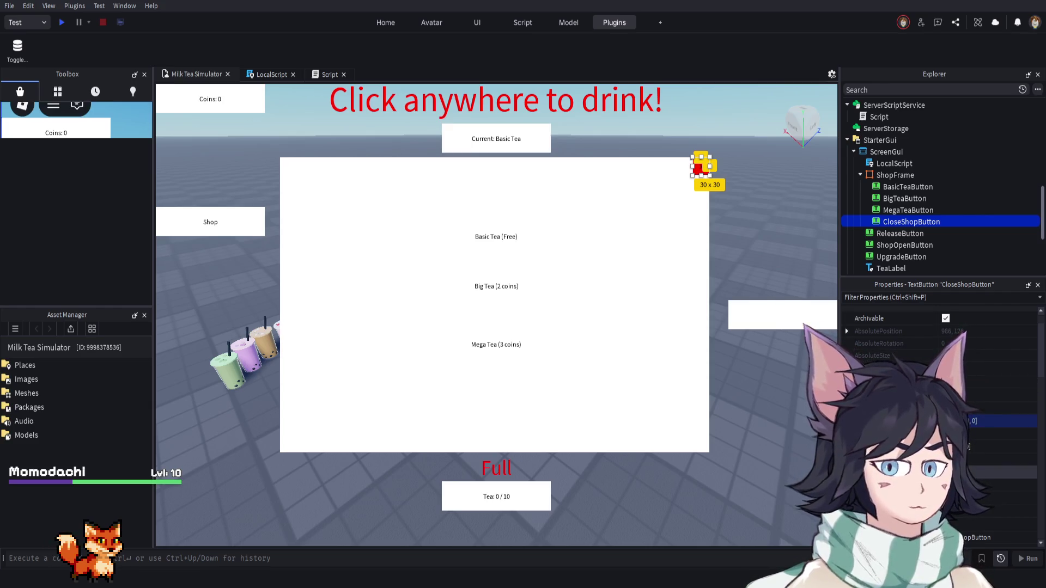
scroll(940, 414, "down", 3)
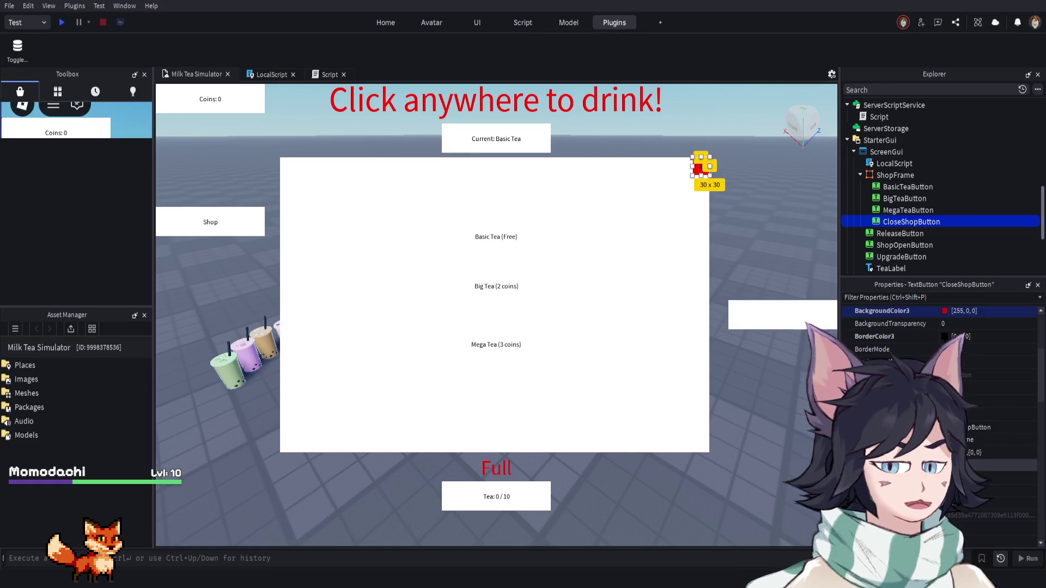
scroll(939, 414, "down", 8)
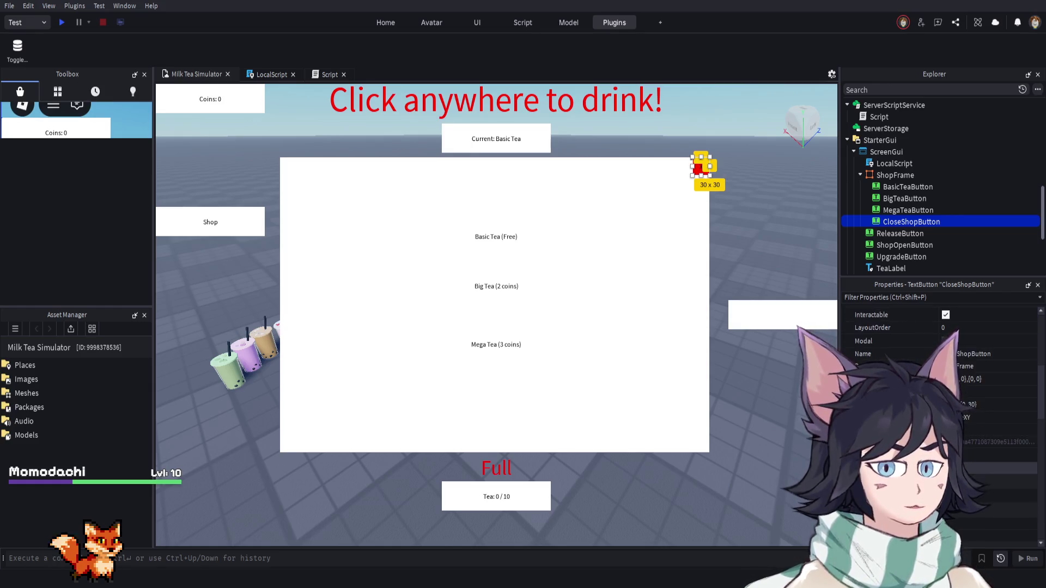
scroll(940, 414, "down", 2)
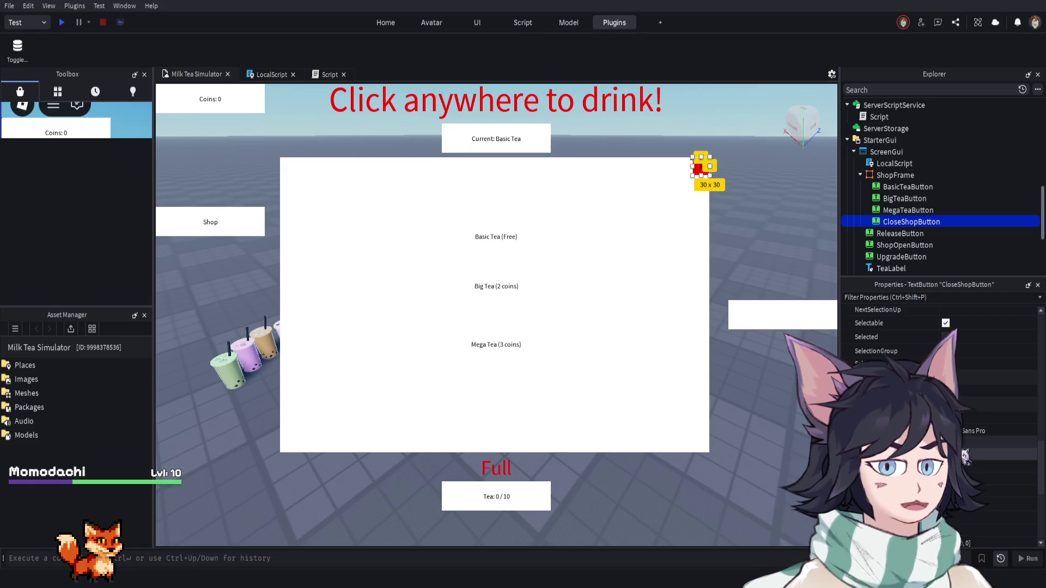
scroll(940, 414, "down", 5)
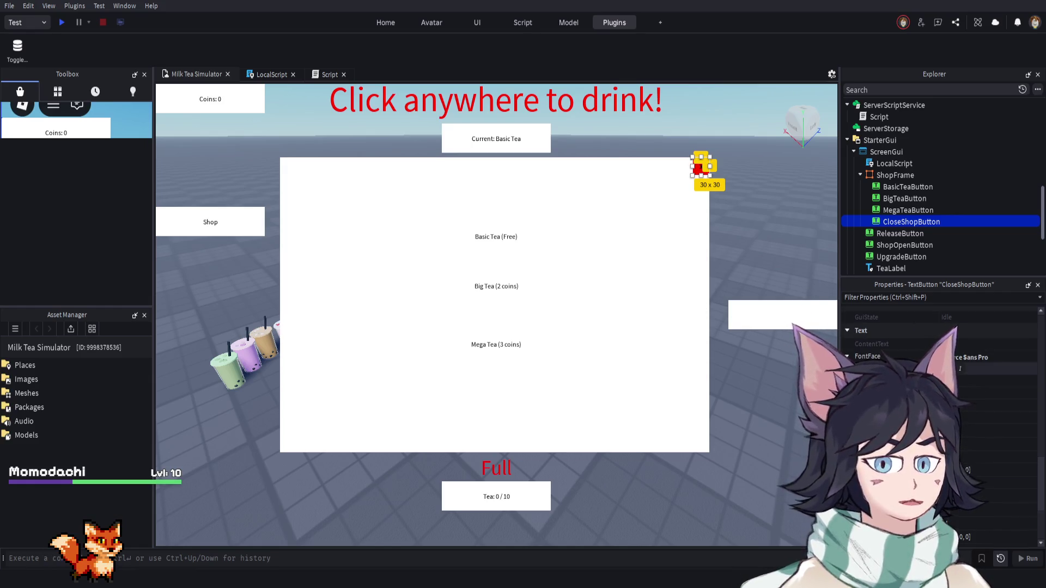
scroll(955, 369, "down", 1)
scroll(955, 370, "up", 3)
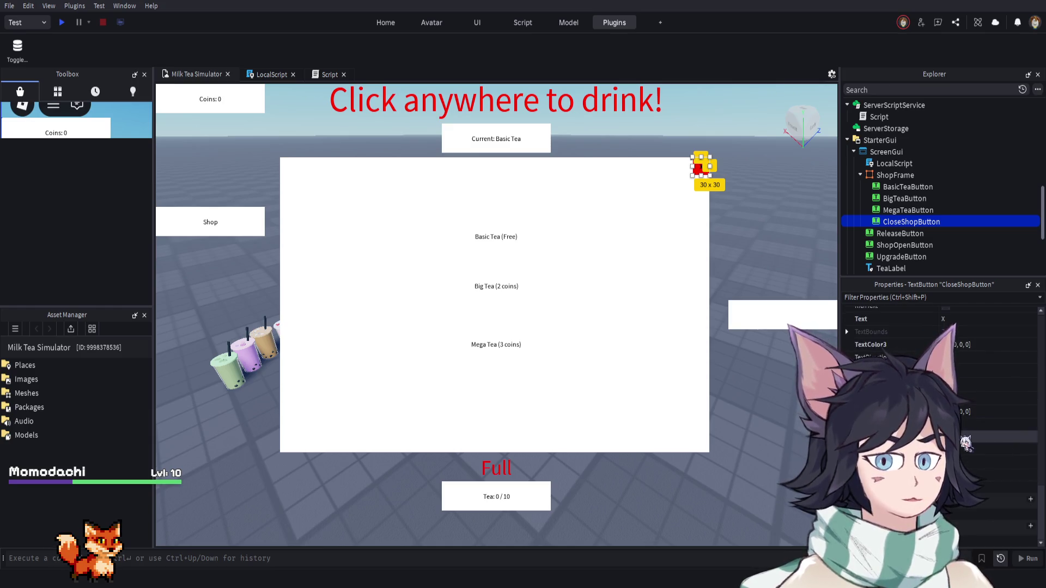
scroll(956, 369, "up", 2)
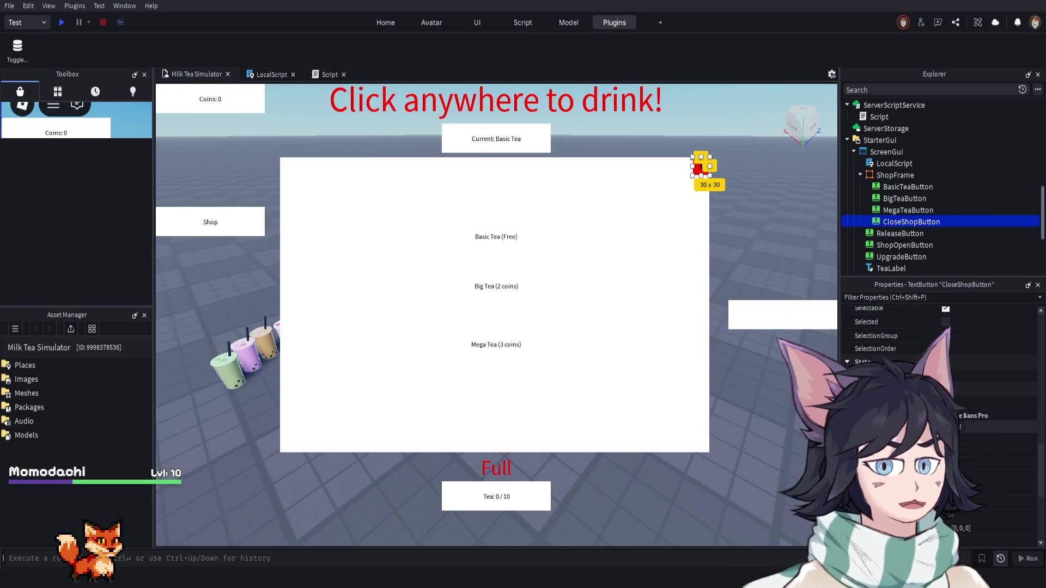
scroll(956, 369, "up", 5)
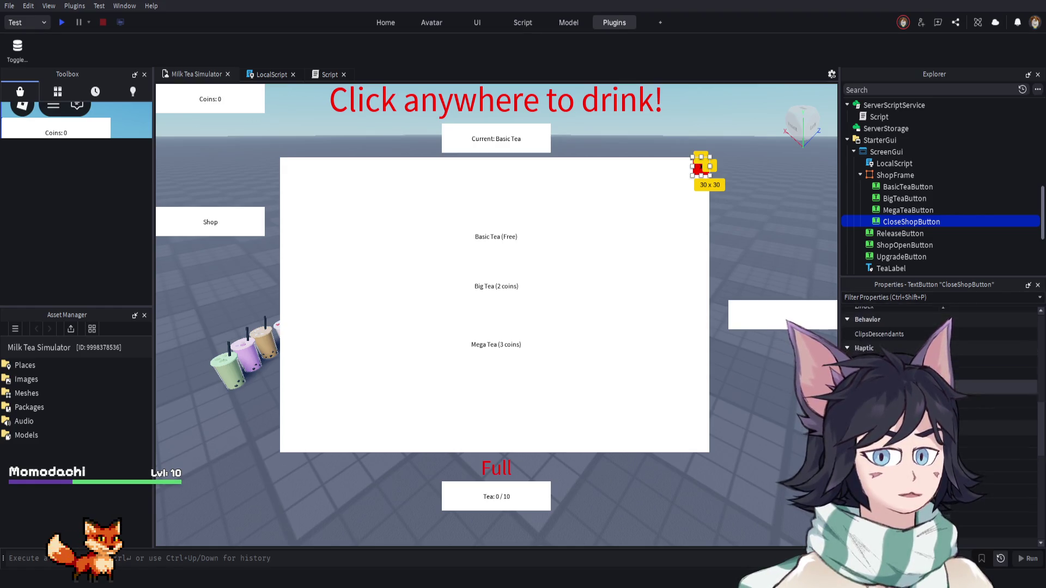
scroll(960, 458, "up", 3)
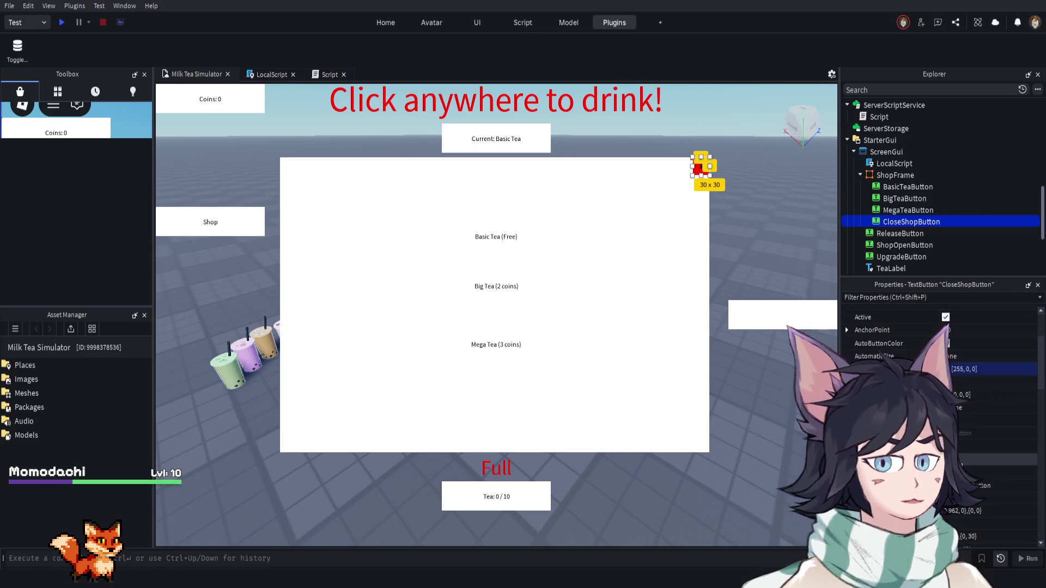
scroll(960, 458, "down", 3)
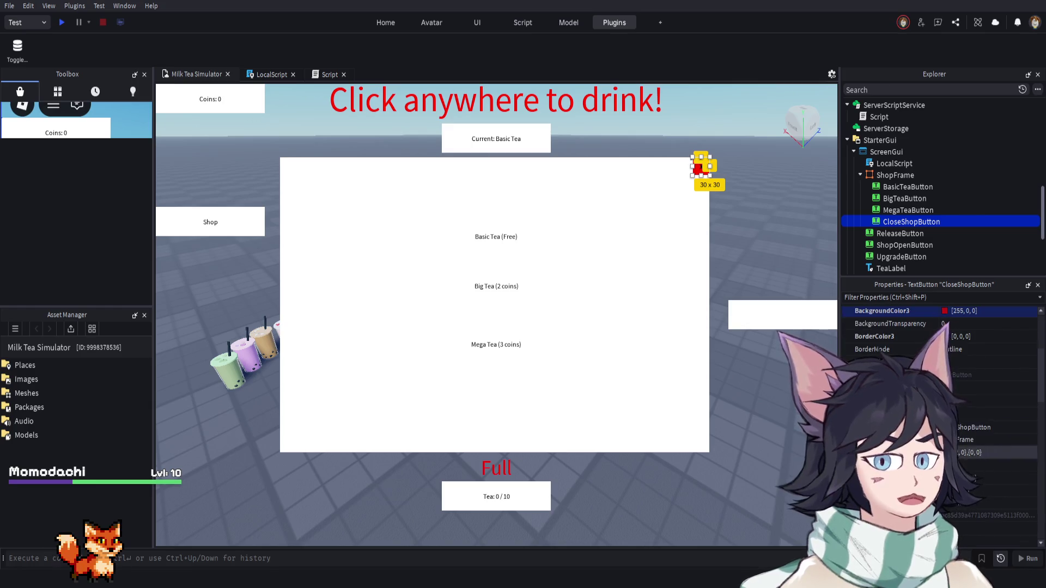
scroll(975, 475, "down", 5)
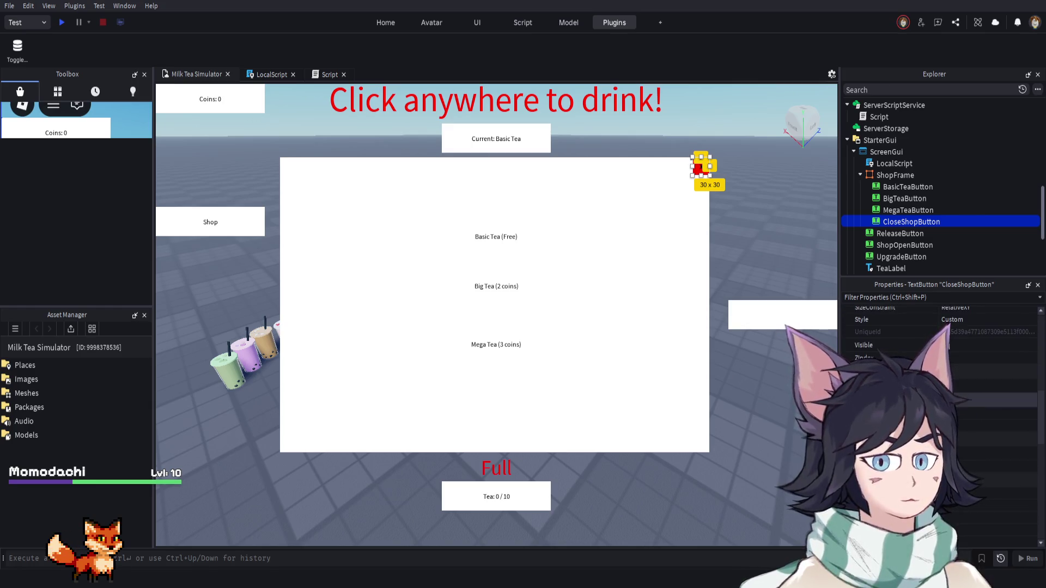
scroll(940, 392, "down", 3)
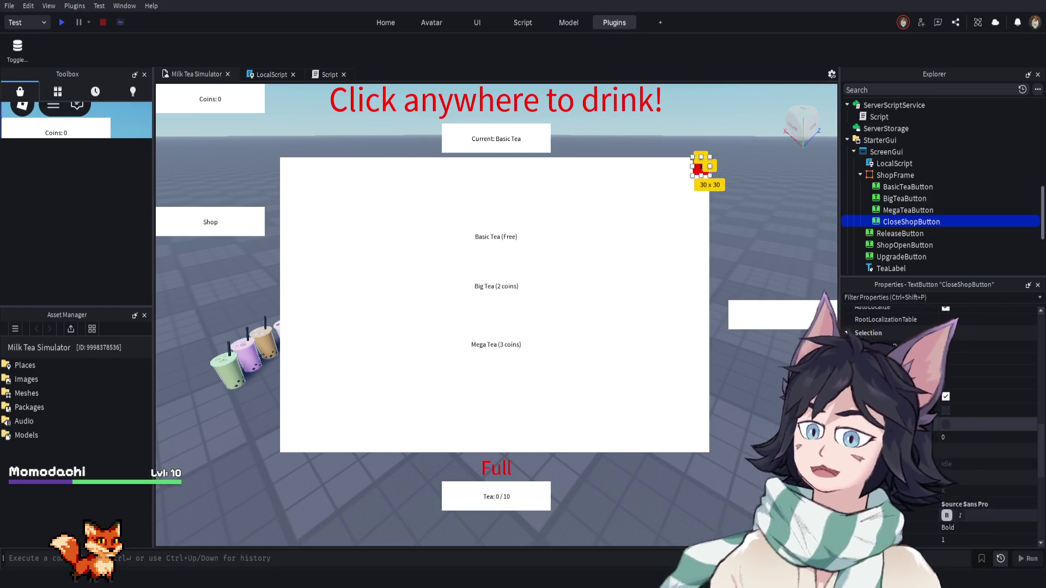
scroll(959, 428, "down", 2)
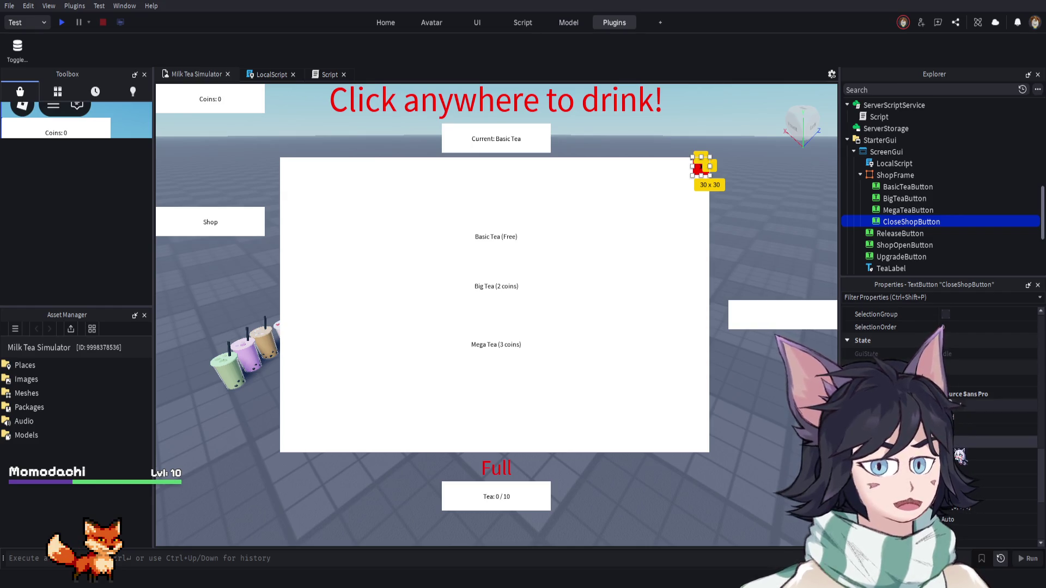
scroll(960, 456, "down", 3)
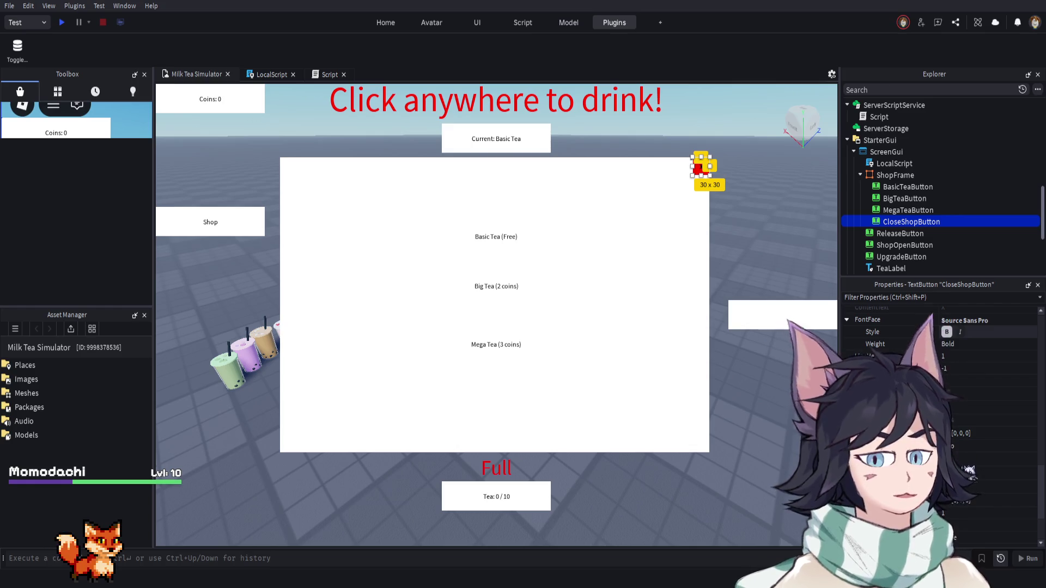
scroll(955, 504, "down", 3)
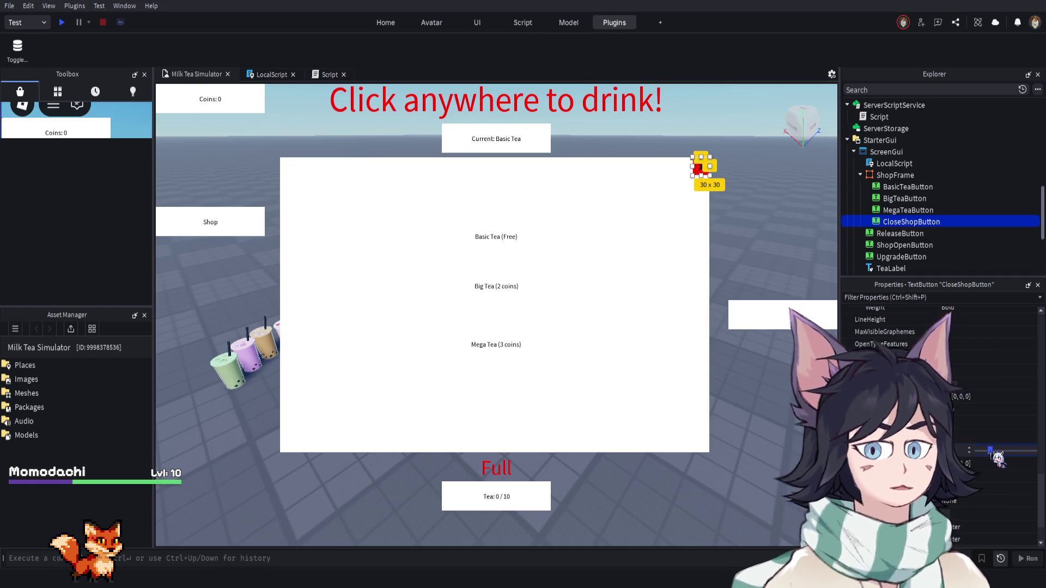
left_click(593, 241)
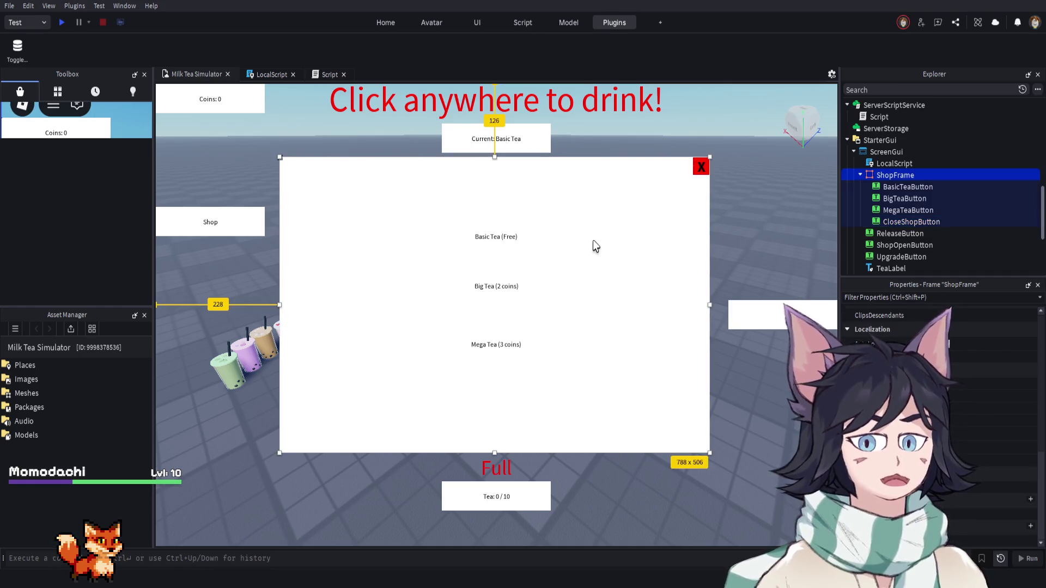
left_click(702, 173)
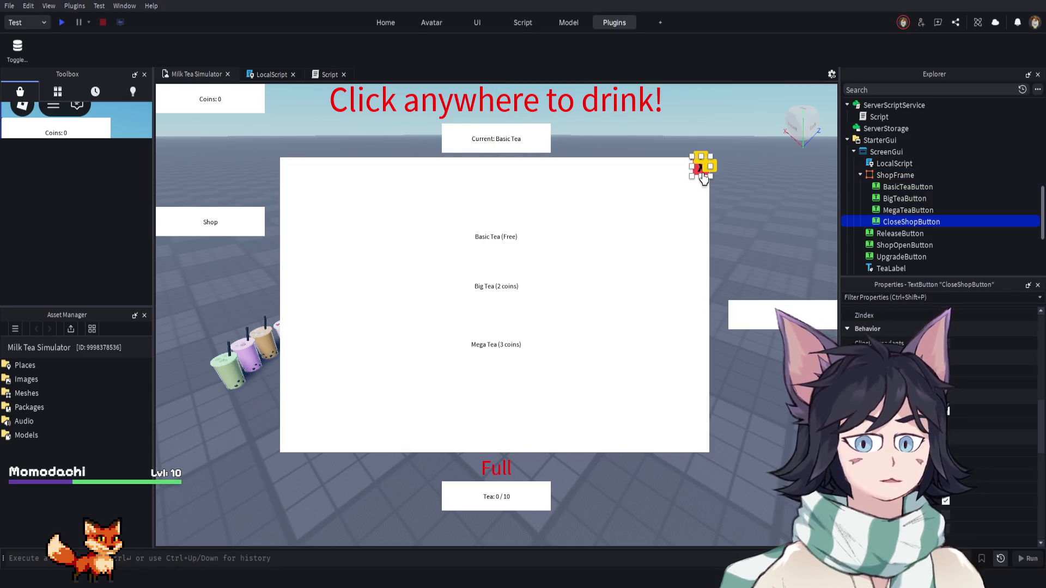
left_click(645, 217)
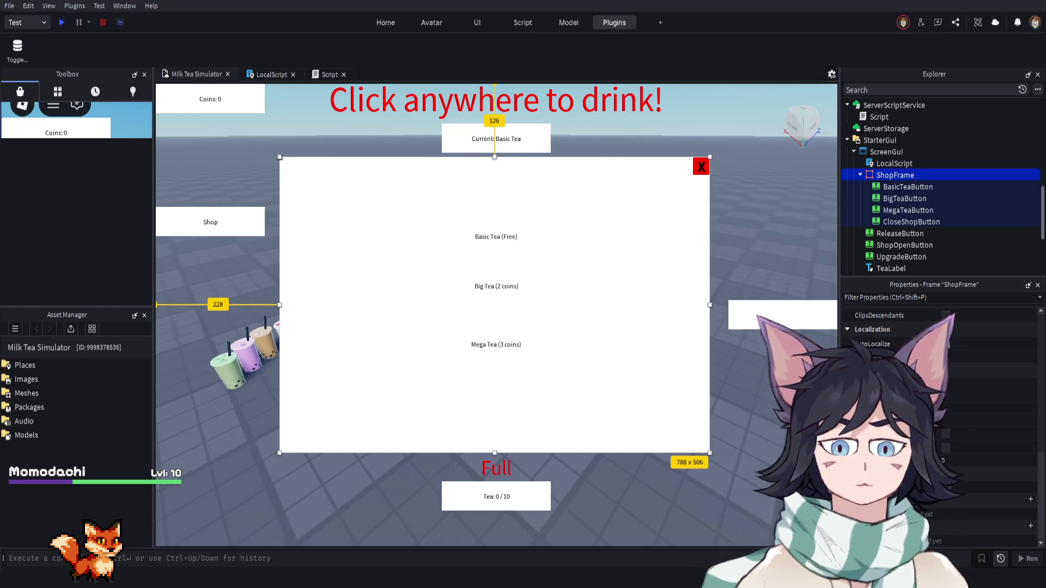
Paste a closeShopButton MouseButton1Click handler setting shopFrame.Visible = false after the shop-open handler
left_click(267, 75)
scroll(275, 310, "up", 8)
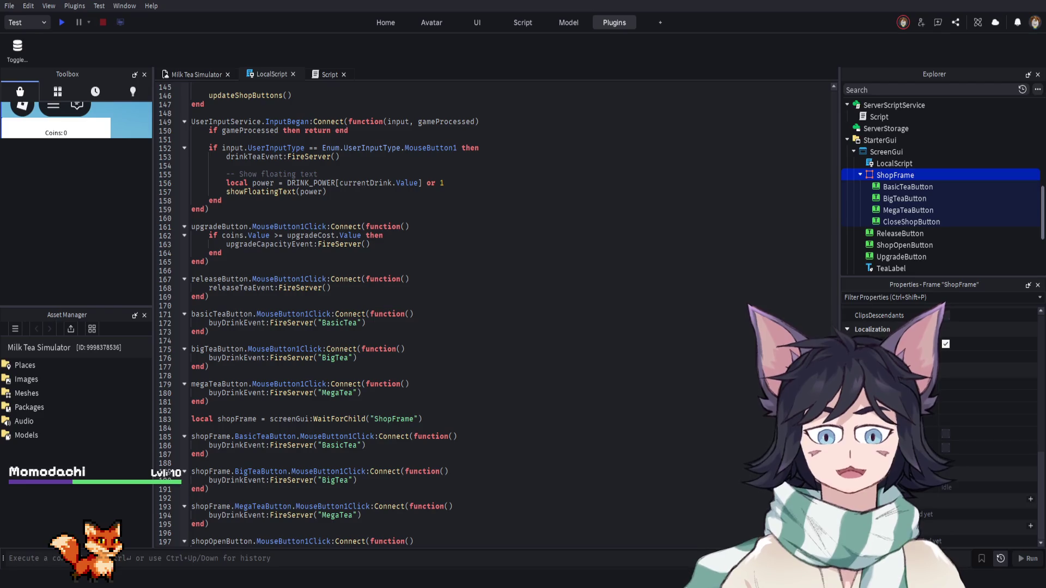
scroll(338, 273, "up", 20)
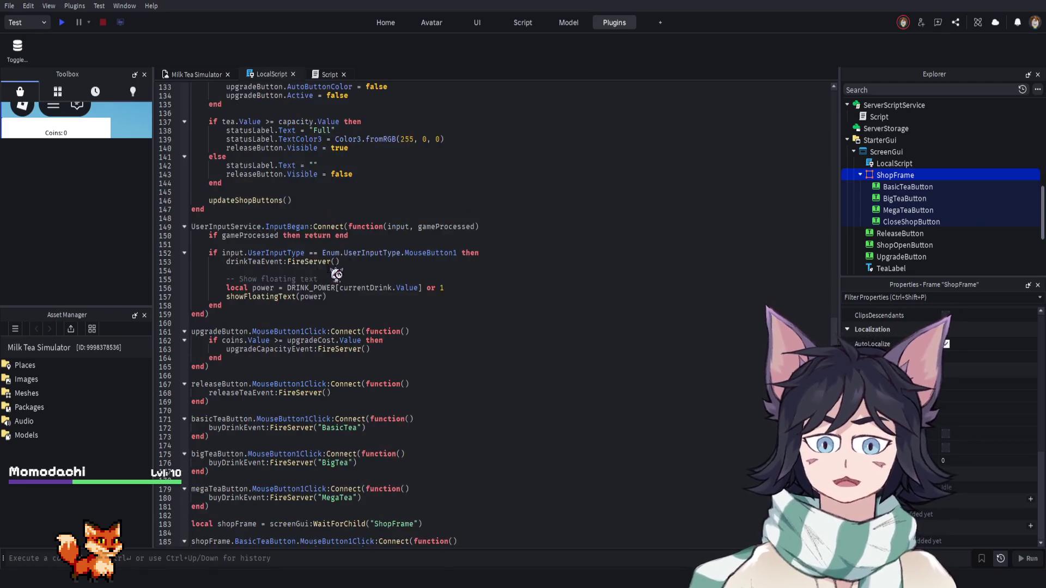
scroll(250, 304, "up", 12)
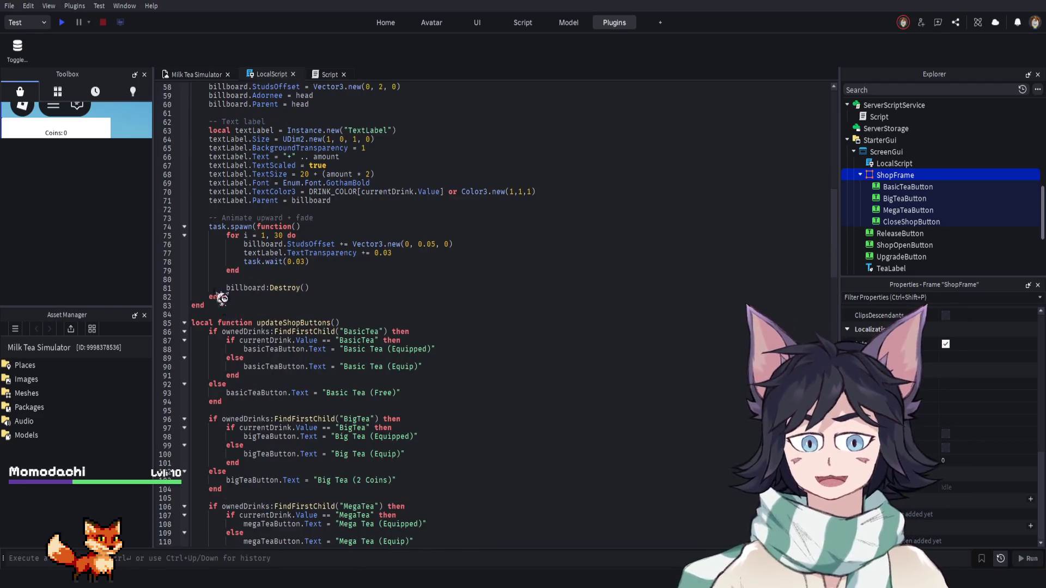
scroll(249, 304, "up", 2)
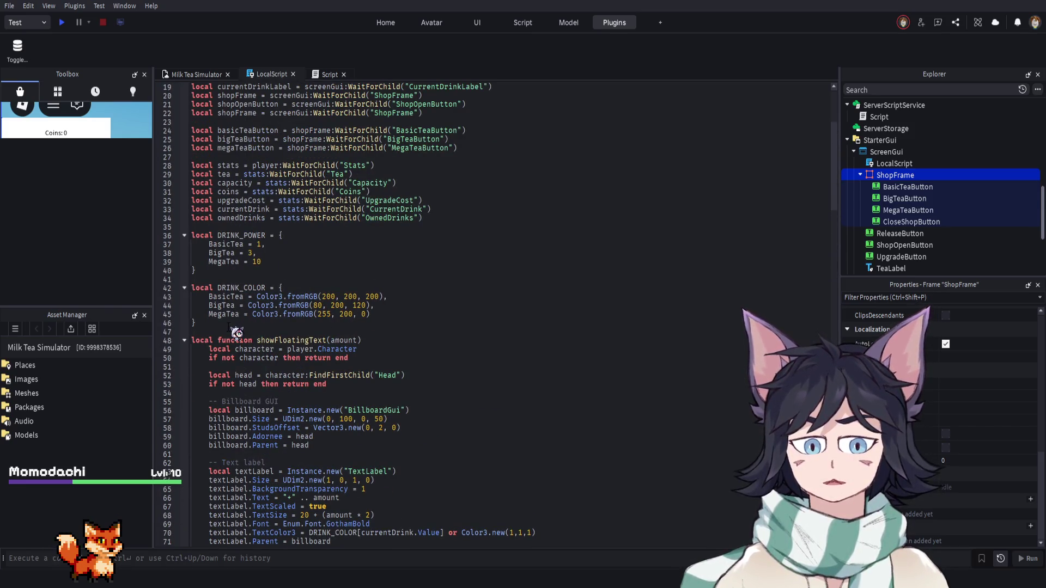
scroll(237, 332, "down", 20)
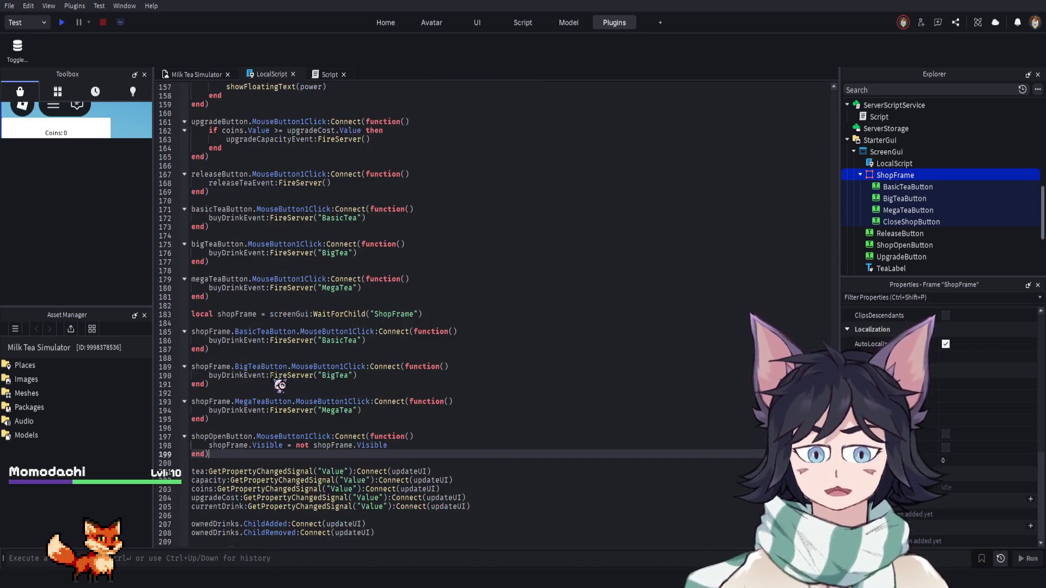
scroll(323, 409, "down", 2)
key("Return")
key("Return")
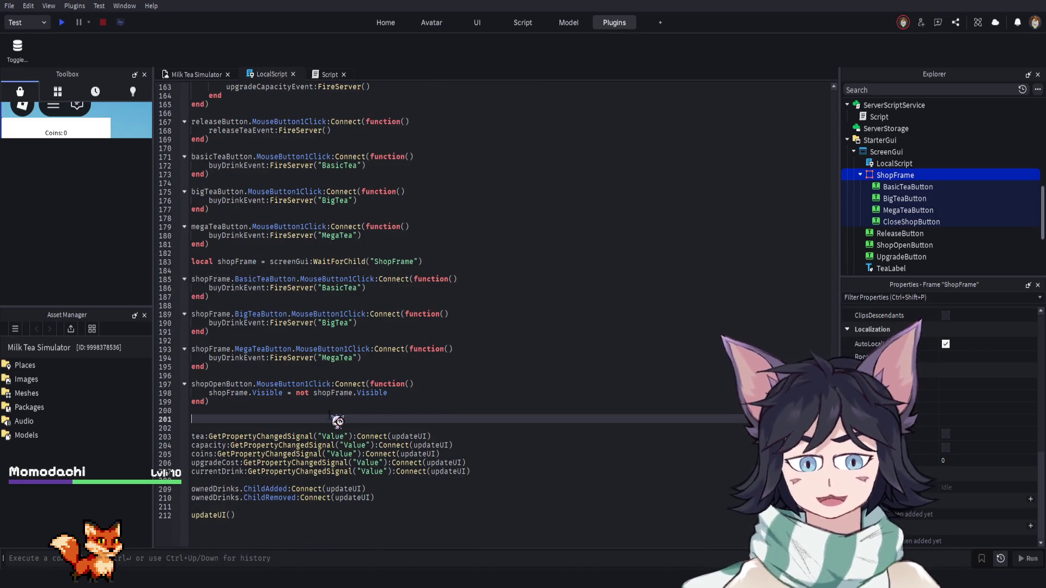
type("local closeShopButton = shopFrame:WaitForChild(\"CloseShopButton\")  closeShopButton.MouseButton1Click:Connect(function()     shopFrame.Visible = false end)")
Add a vertical UIListLayout inside ShopFrame
scroll(474, 374, "up", 3)
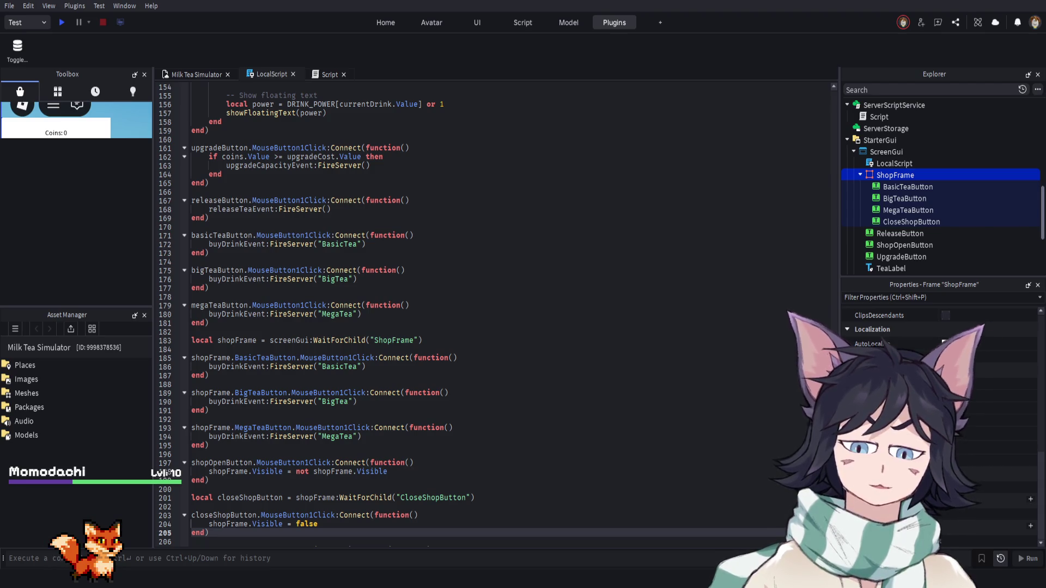
scroll(372, 355, "down", 2)
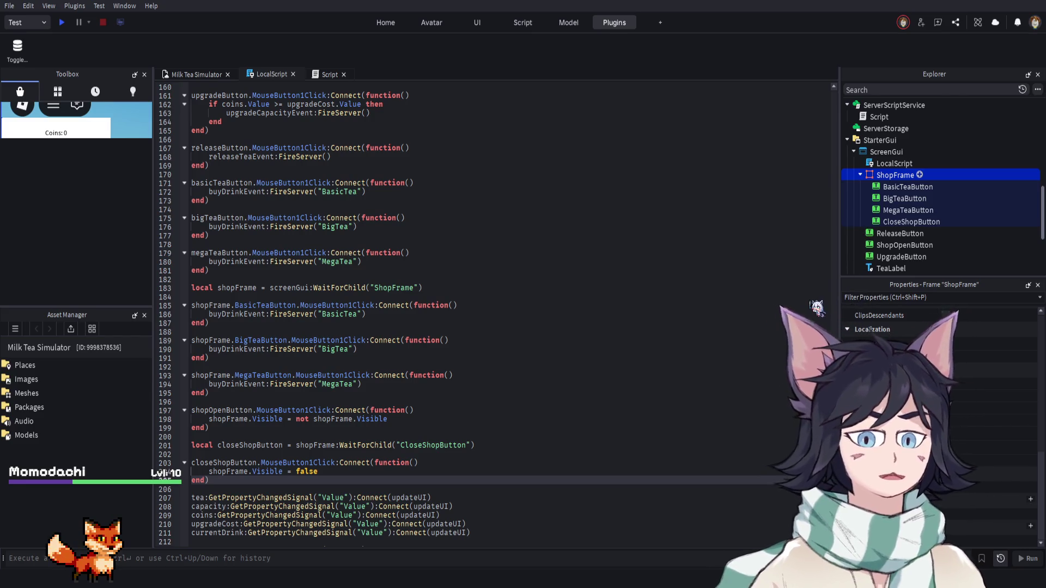
key("ctrl+shift+v")
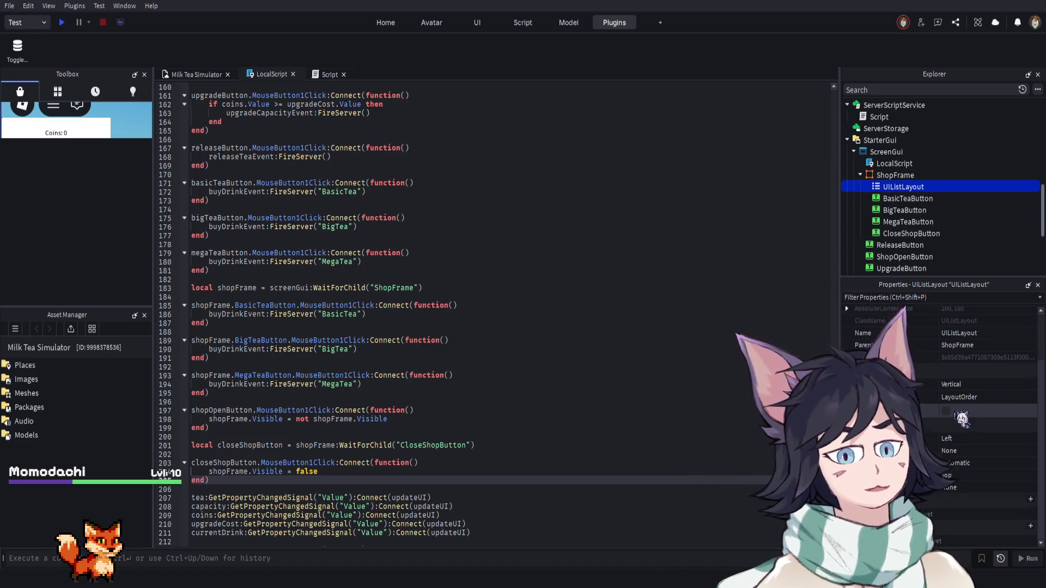
Scroll the Properties panel to review the new UIListLayout's Vertical fill and Top-left alignment settings
scroll(961, 418, "up", 2)
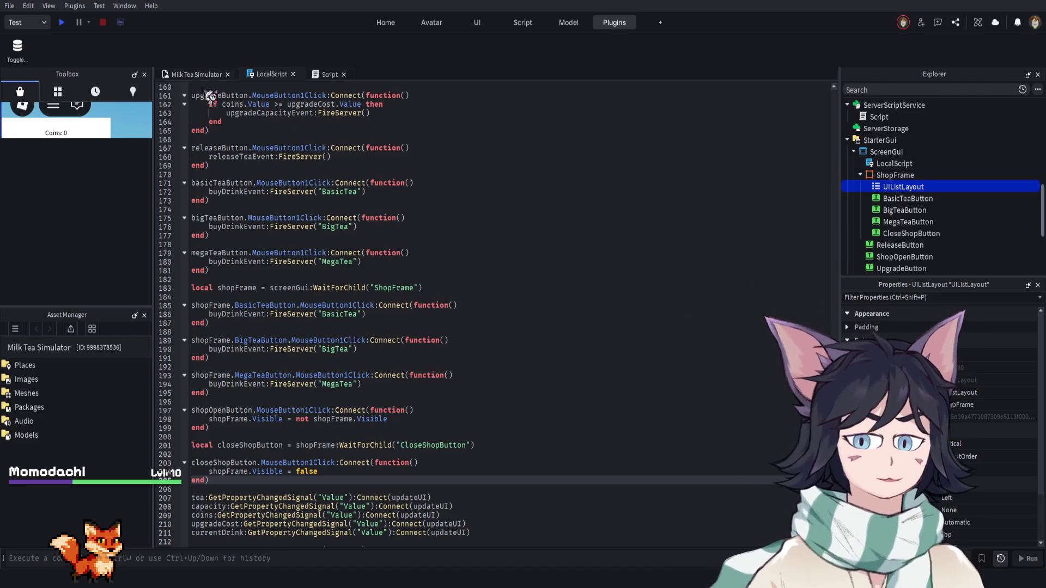
Run a quick play test, then untick ShopFrame's Visible so the shop starts hidden
left_click(64, 24)
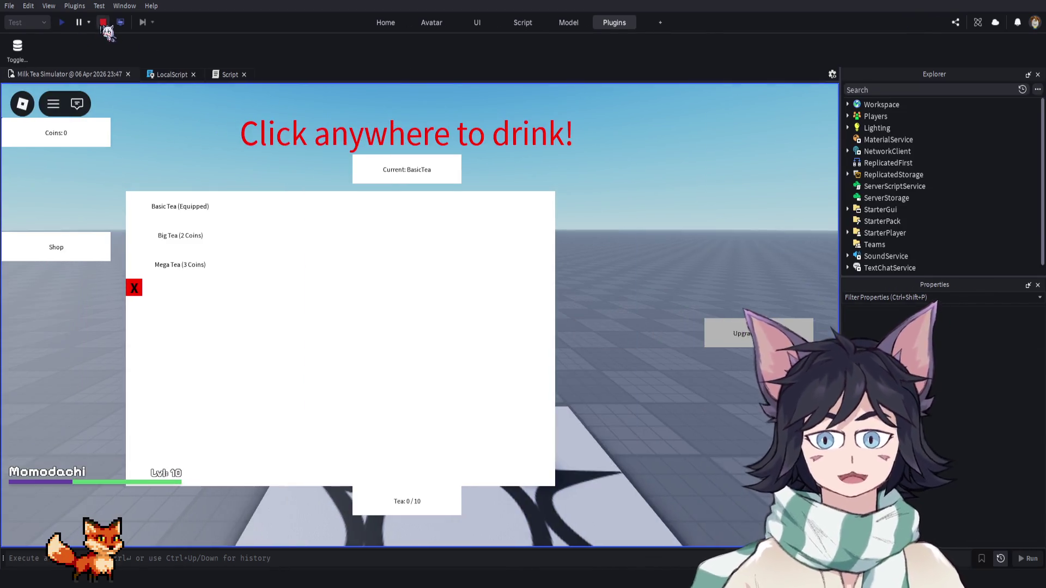
left_click(103, 22)
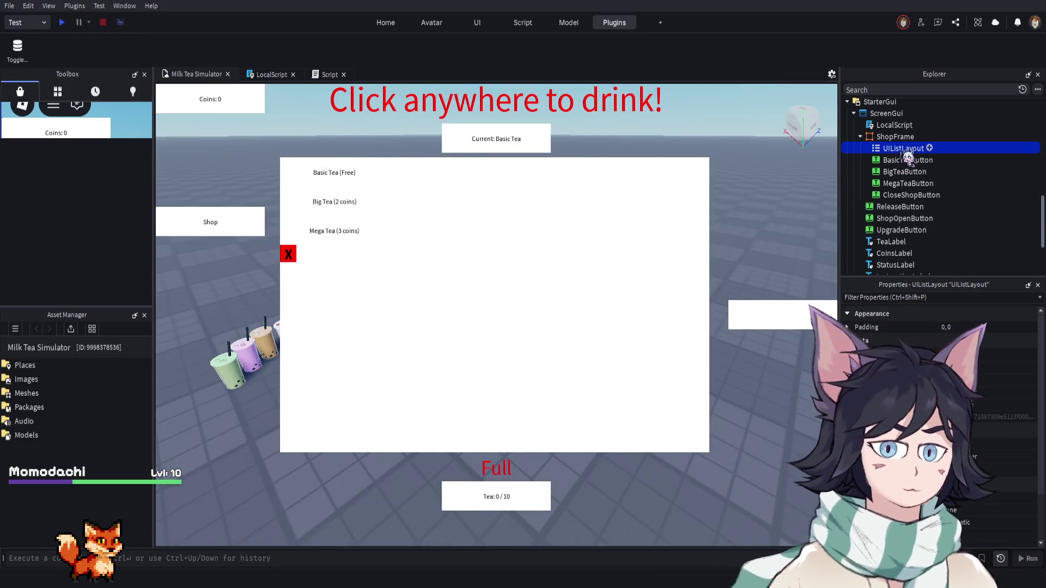
left_click(895, 137)
scroll(939, 381, "down", 2)
left_click(945, 391)
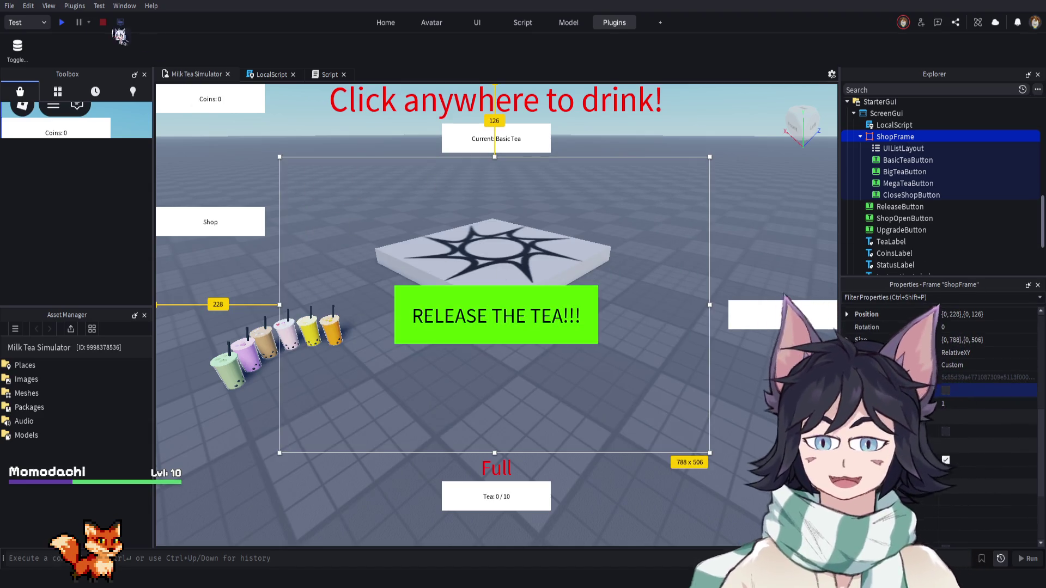
Play-test the shop: open it, close it with the red X, reopen it, then stop
left_click(62, 23)
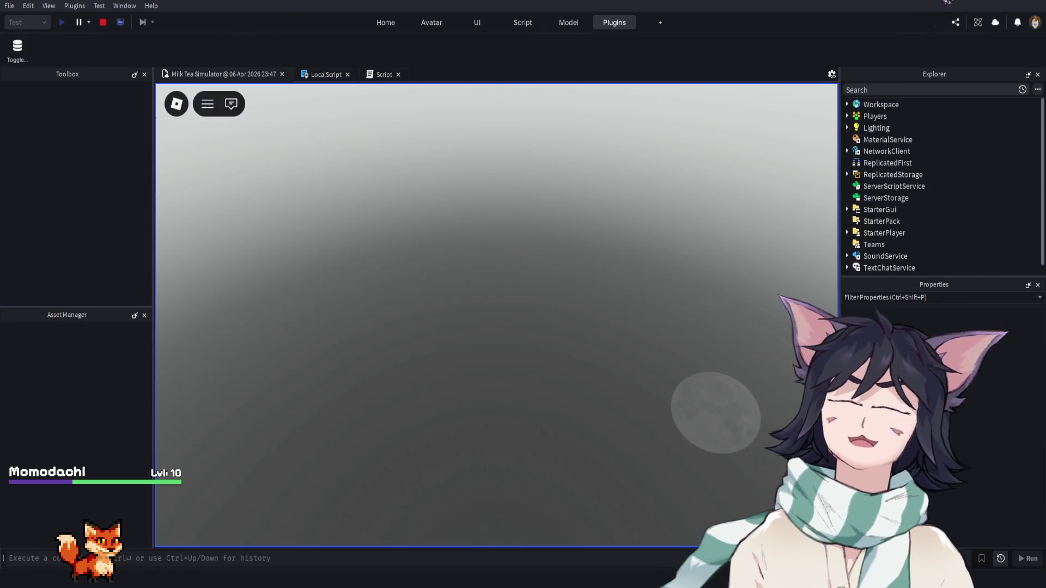
key("w")
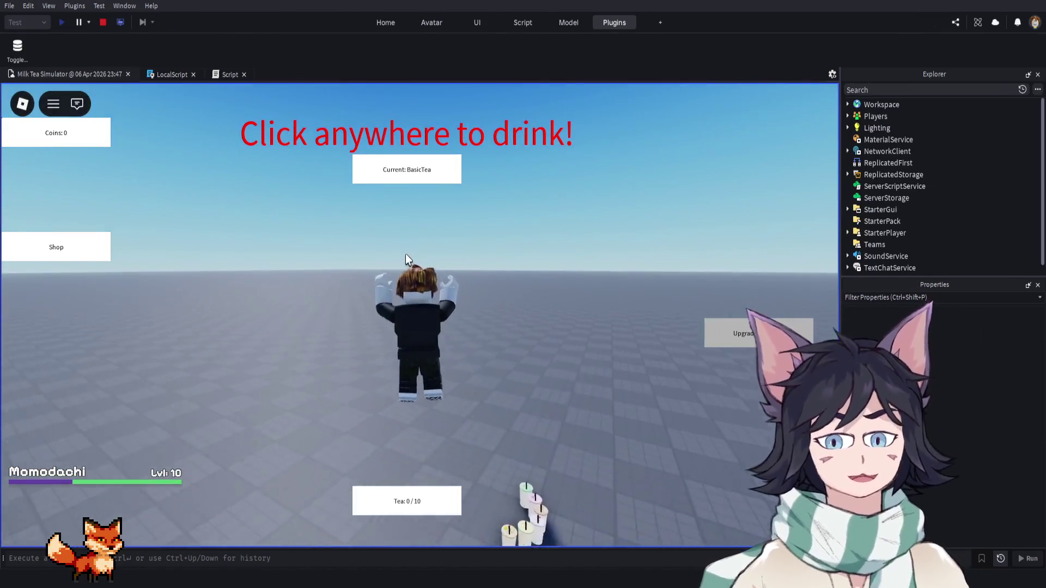
left_click(52, 245)
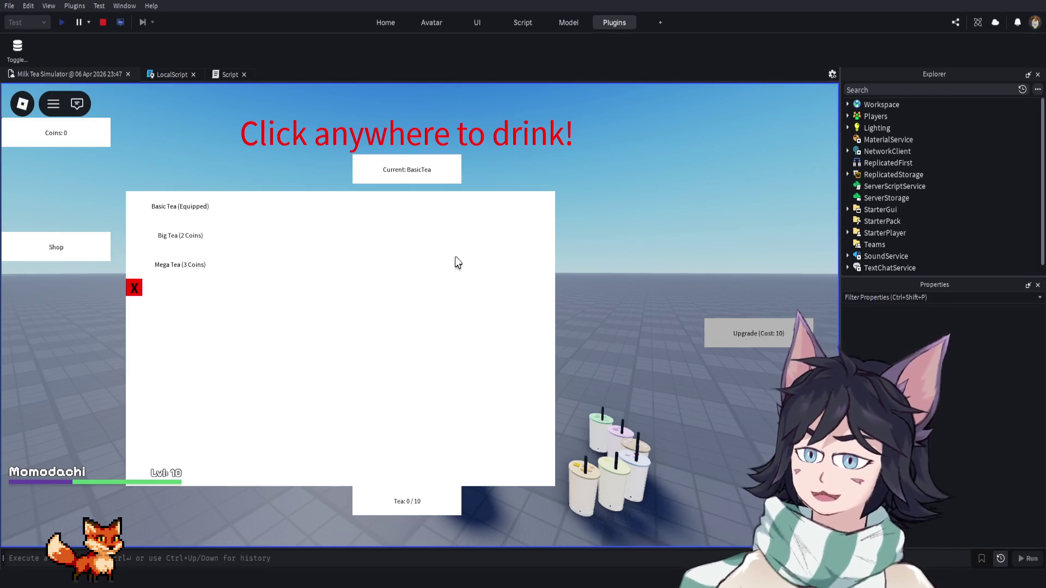
left_click(135, 290)
left_click(100, 247)
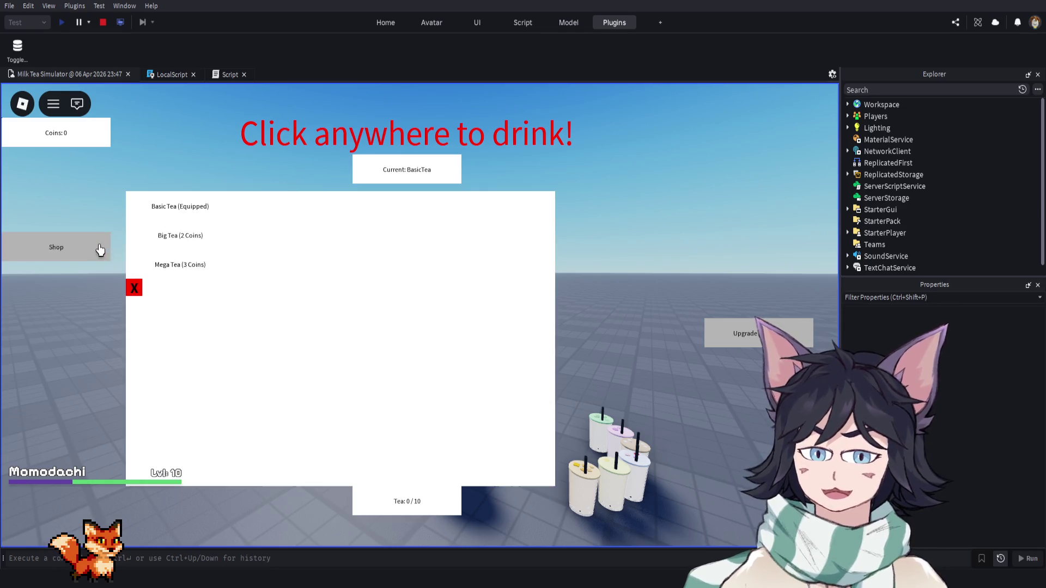
left_click(103, 22)
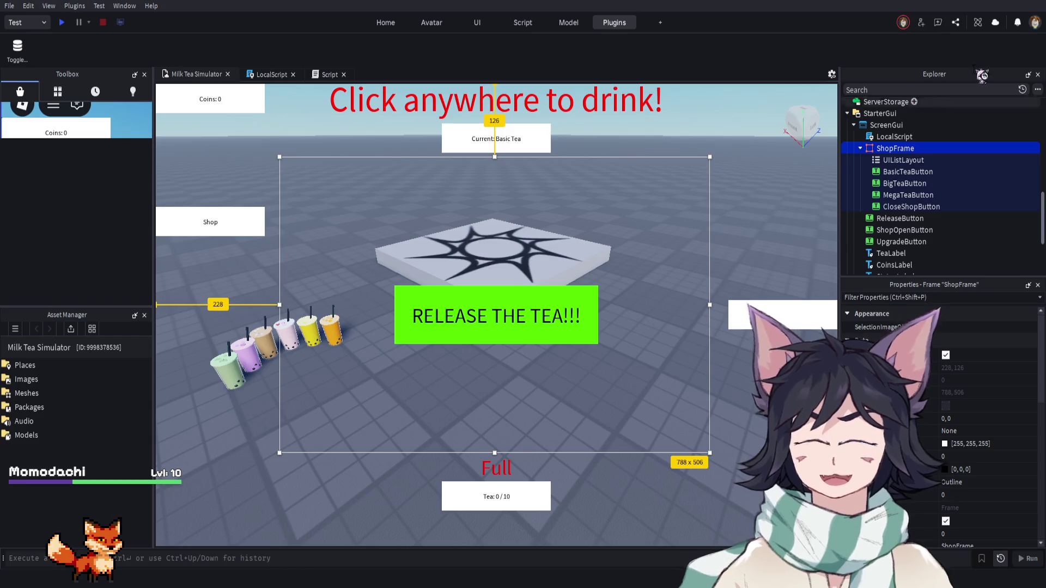
Tick ShopFrame's Visible to show the Basic, Big and Mega Tea panel, then select its UIListLayout
key("F2")
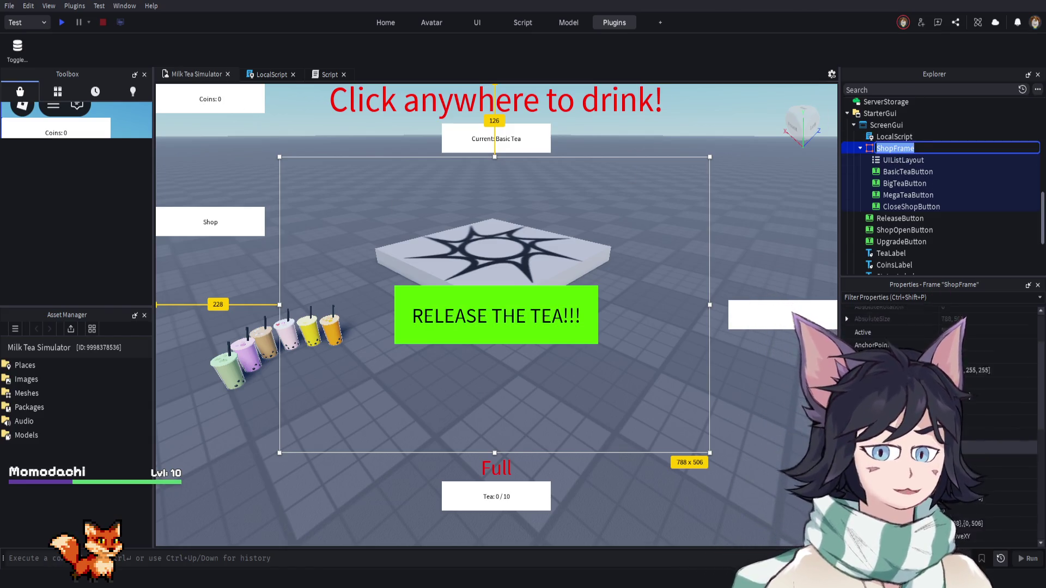
scroll(942, 413, "down", 2)
left_click(946, 462)
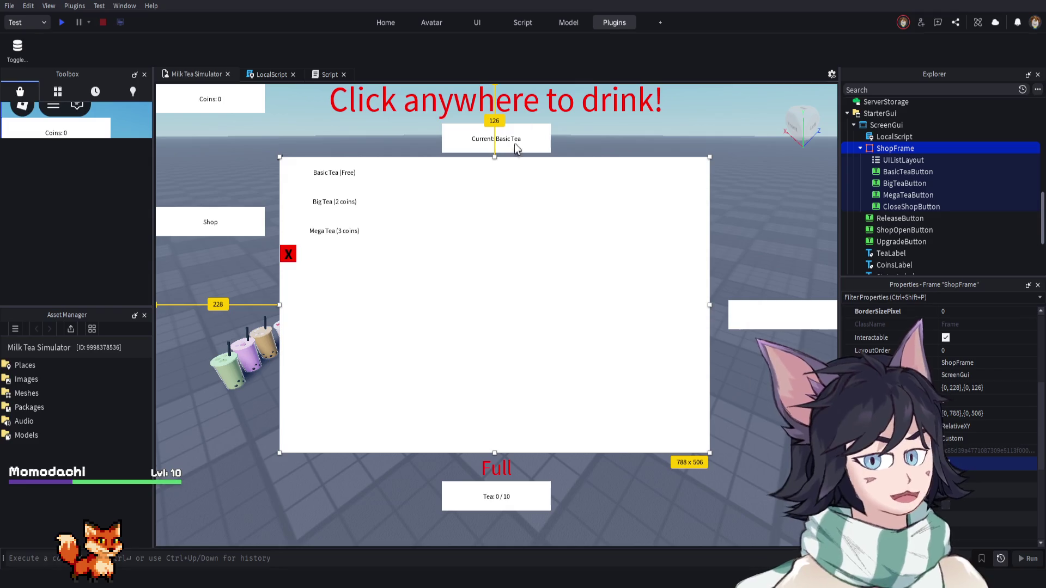
left_click(896, 160)
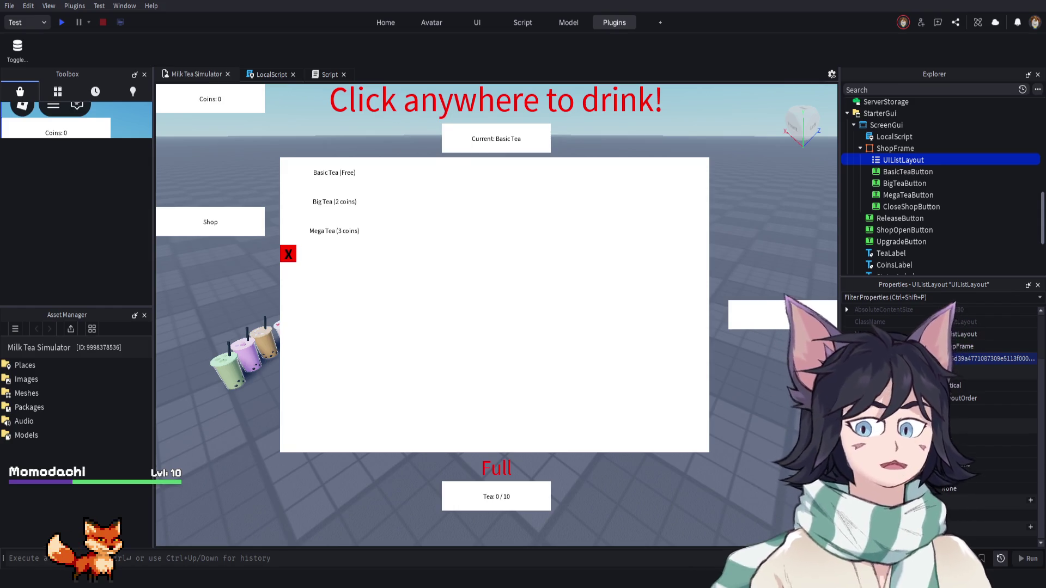
Set the UIListLayout Padding to 0, 8 for an 8-pixel gap between tea options
scroll(940, 381, "up", 2)
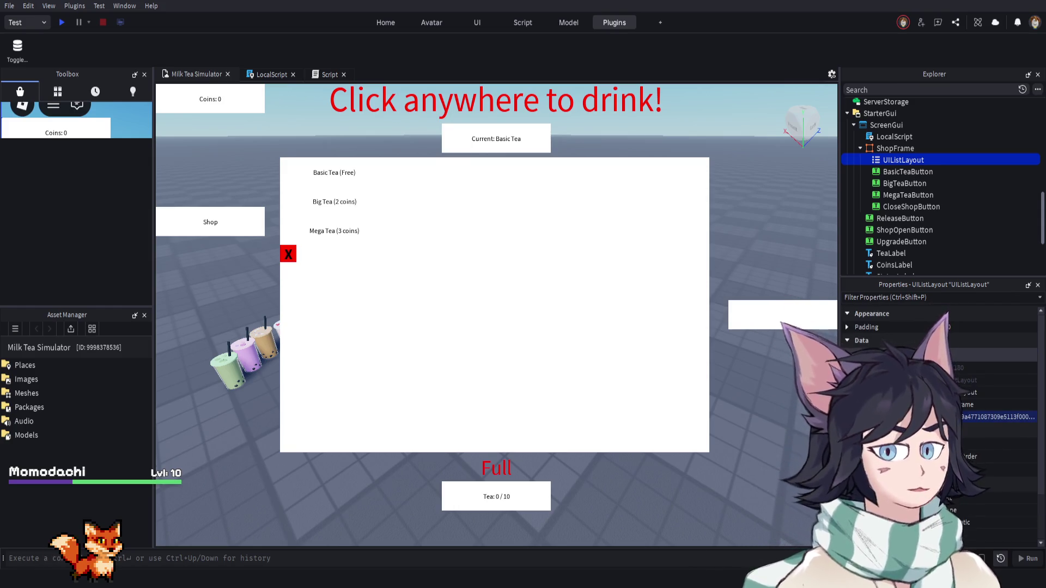
left_click(991, 327)
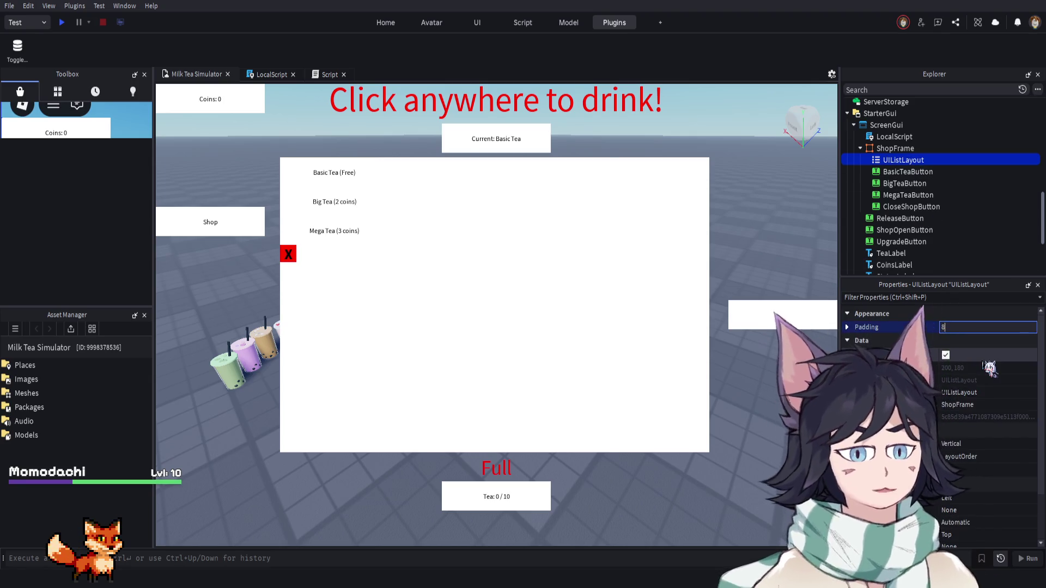
key("Return")
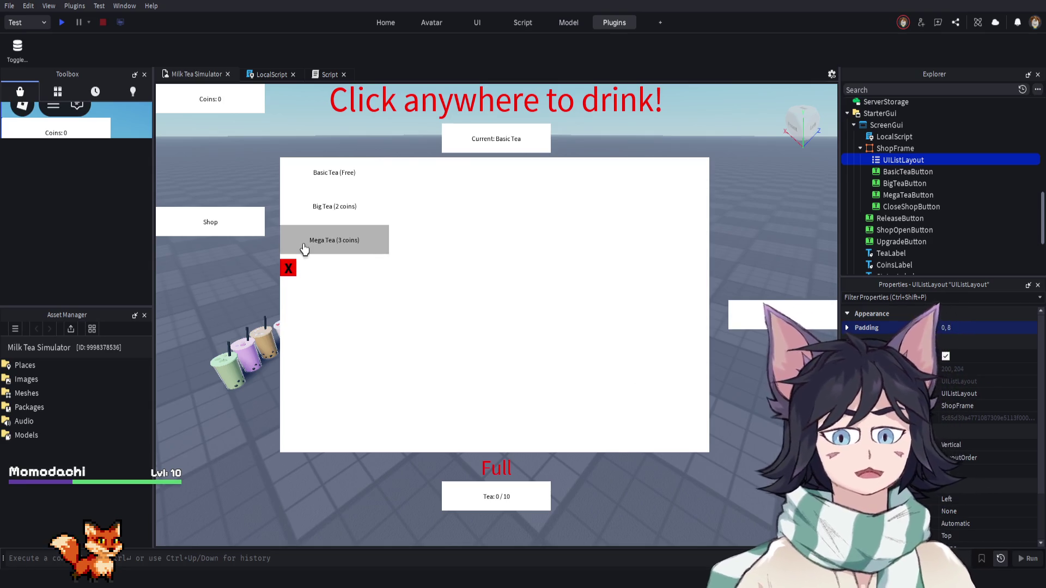
Try dragging CloseShopButton to the frame's top-right corner, then return to the LocalScript code
mouse_move(288, 266)
left_mouse_down()
mouse_move(636, 165)
mouse_move(701, 163)
left_mouse_up()
mouse_move(291, 268)
left_mouse_down()
mouse_move(623, 175)
mouse_move(702, 173)
left_mouse_up()
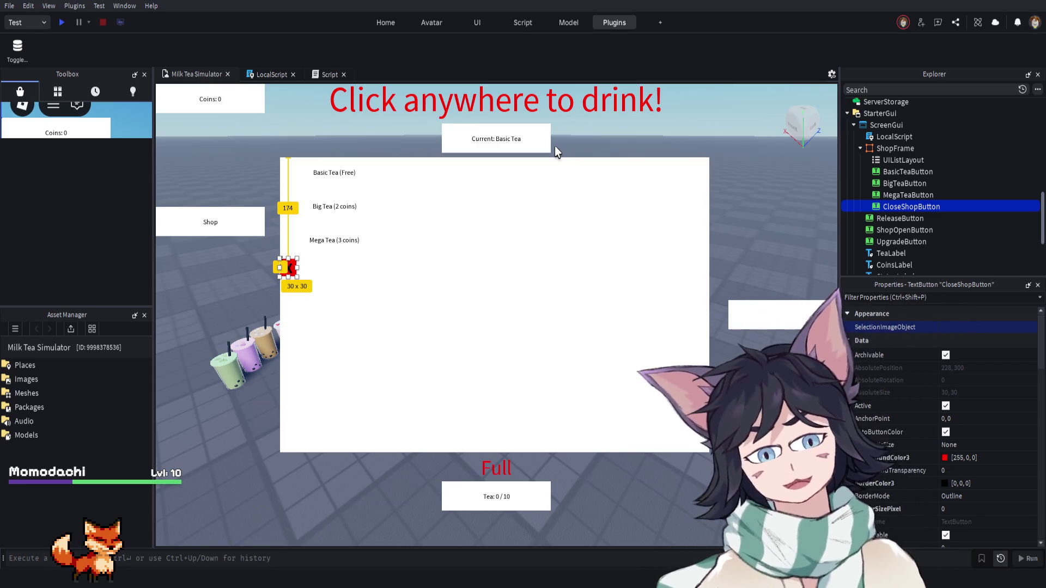
left_click(271, 75)
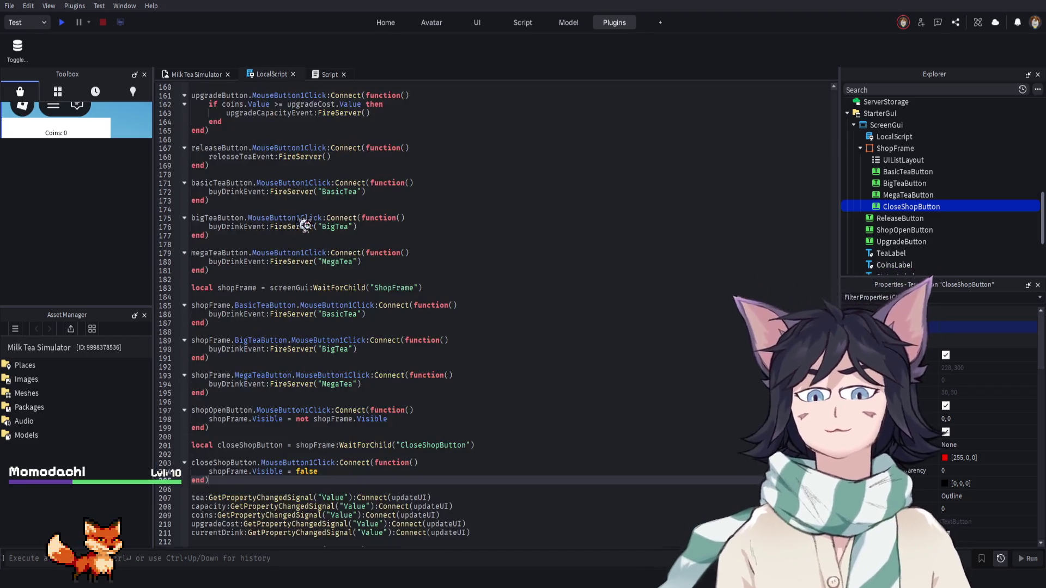
scroll(283, 200, "up", 3)
scroll(304, 234, "down", 3)
scroll(336, 273, "down", 2)
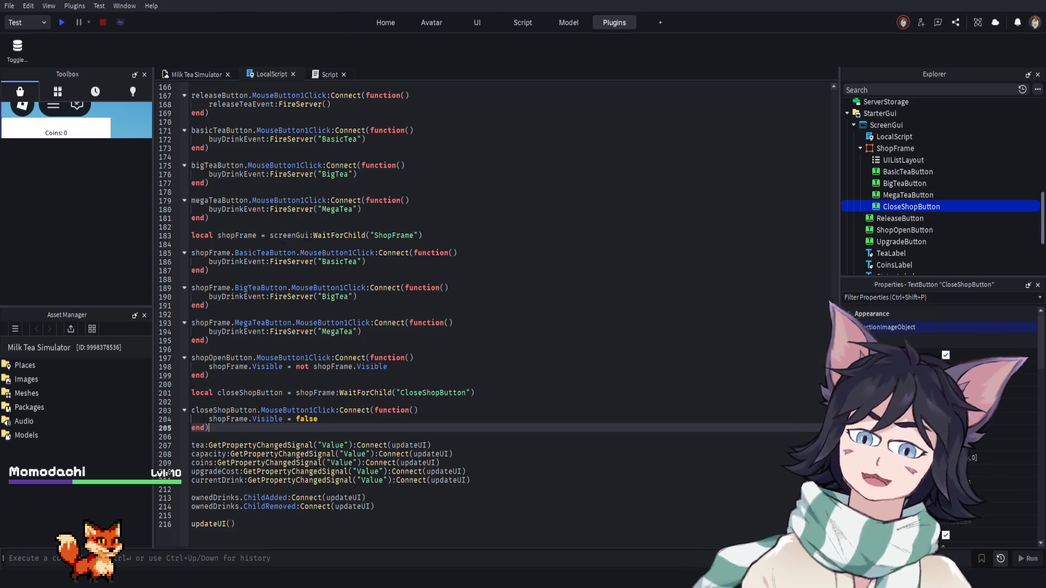
scroll(289, 271, "up", 3)
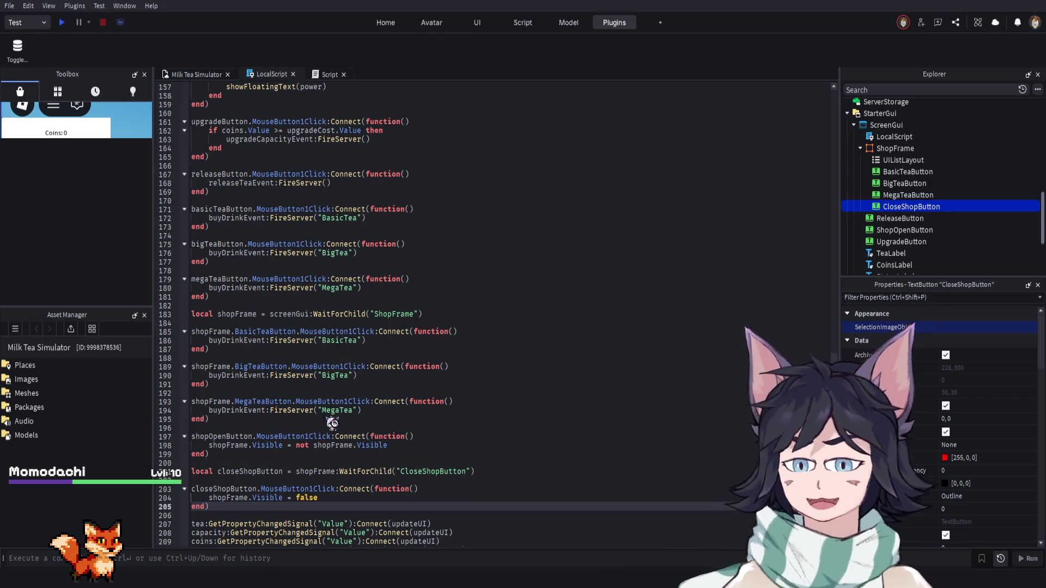
mouse_move(225, 516)
left_mouse_down()
mouse_move(194, 392)
mouse_move(204, 236)
left_mouse_up()
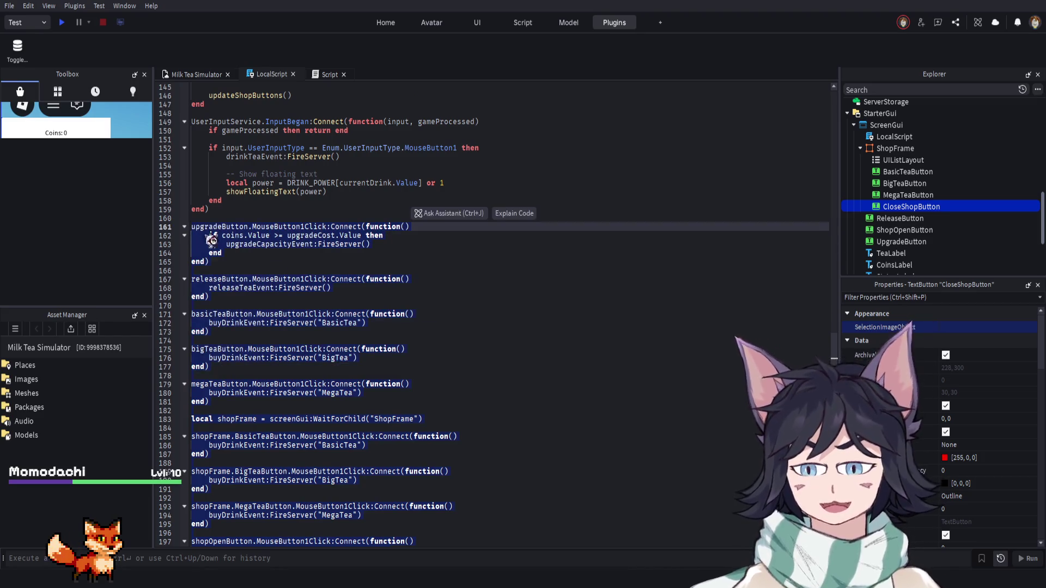
scroll(245, 283, "down", 2)
scroll(326, 297, "down", 2)
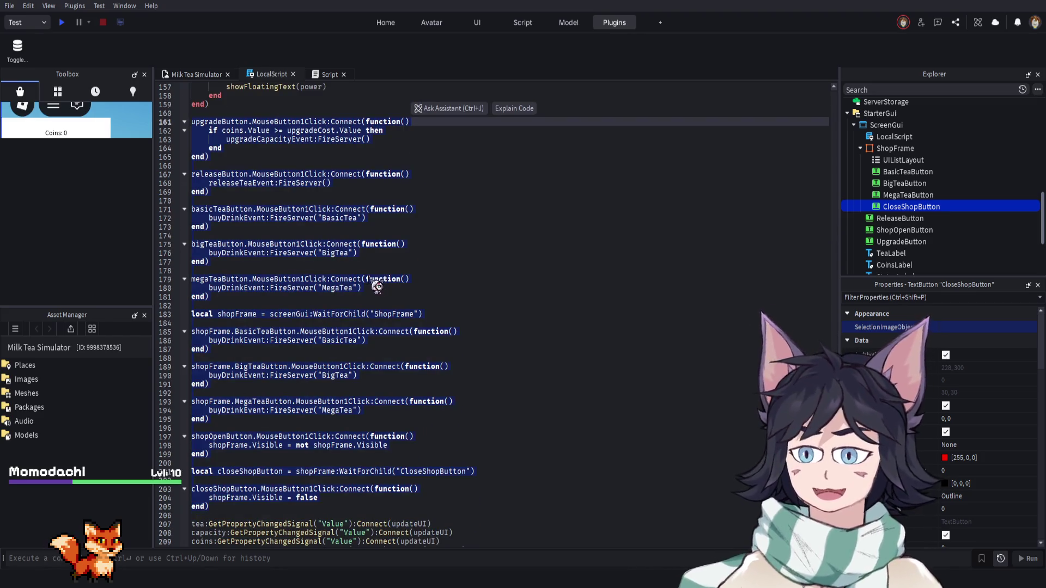
scroll(611, 306, "up", 1)
scroll(349, 291, "down", 1)
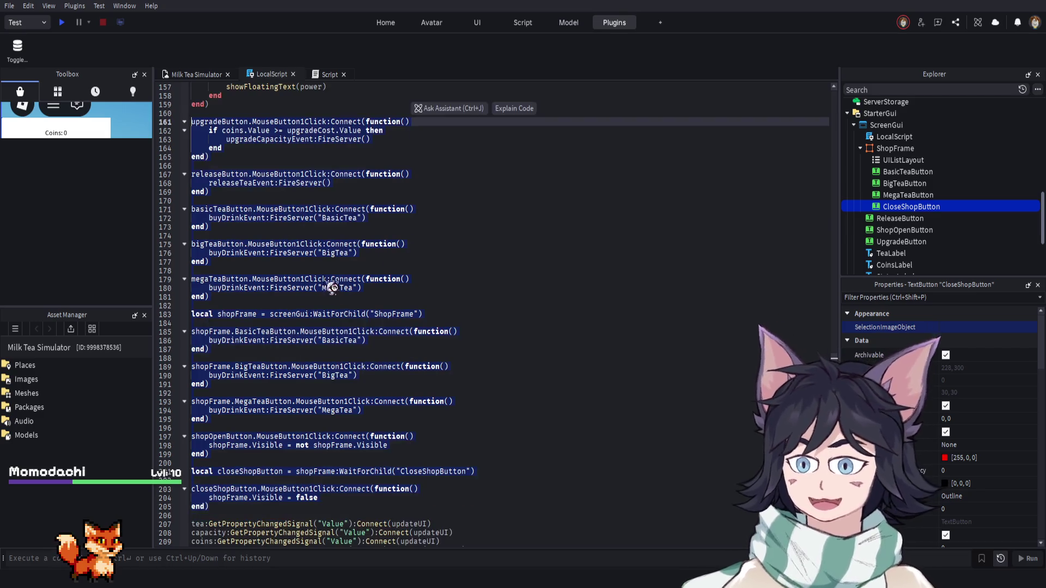
left_click(362, 289)
scroll(332, 327, "up", 2)
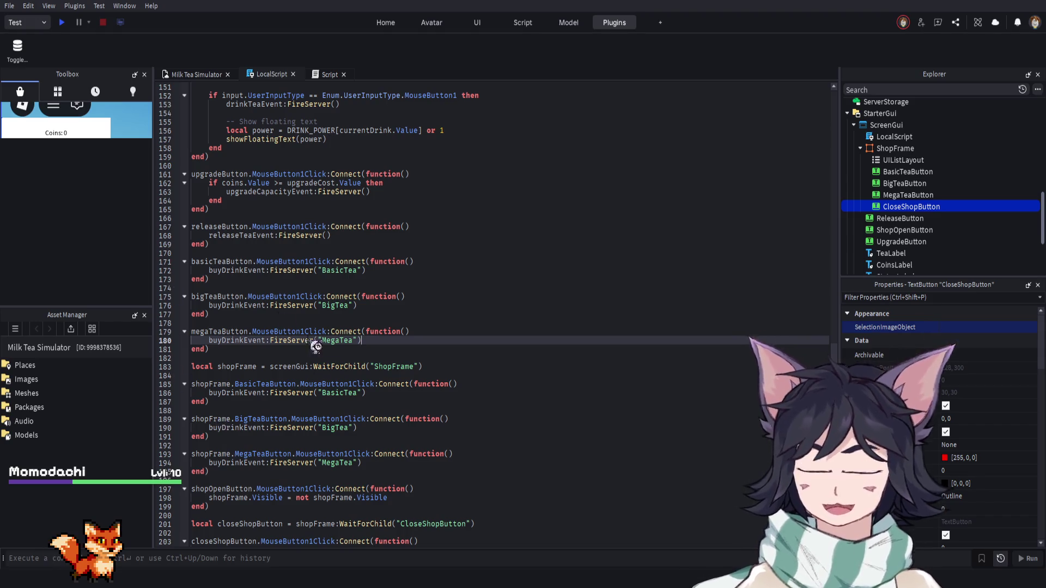
scroll(232, 272, "up", 18)
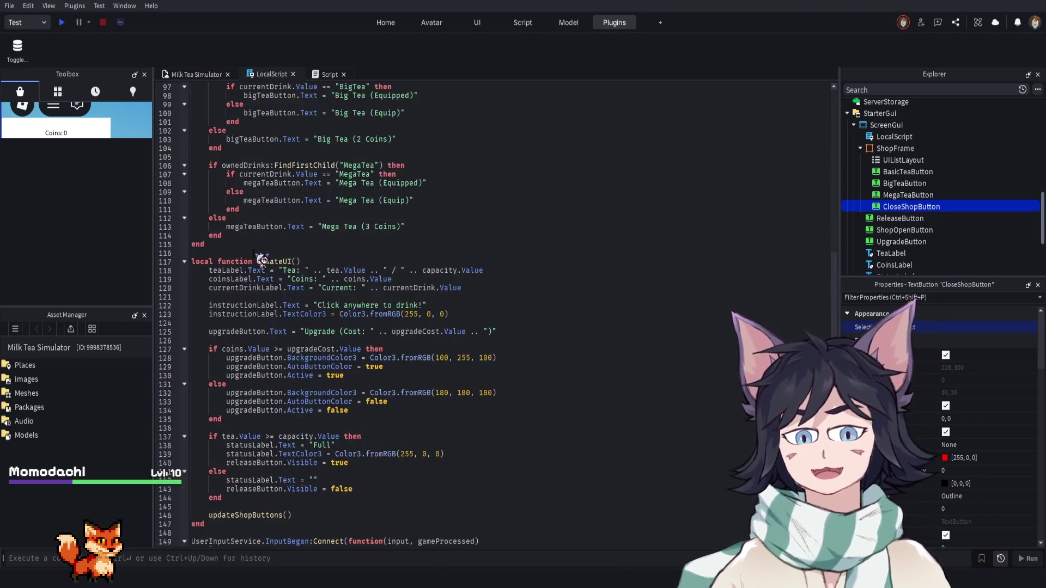
scroll(263, 261, "up", 20)
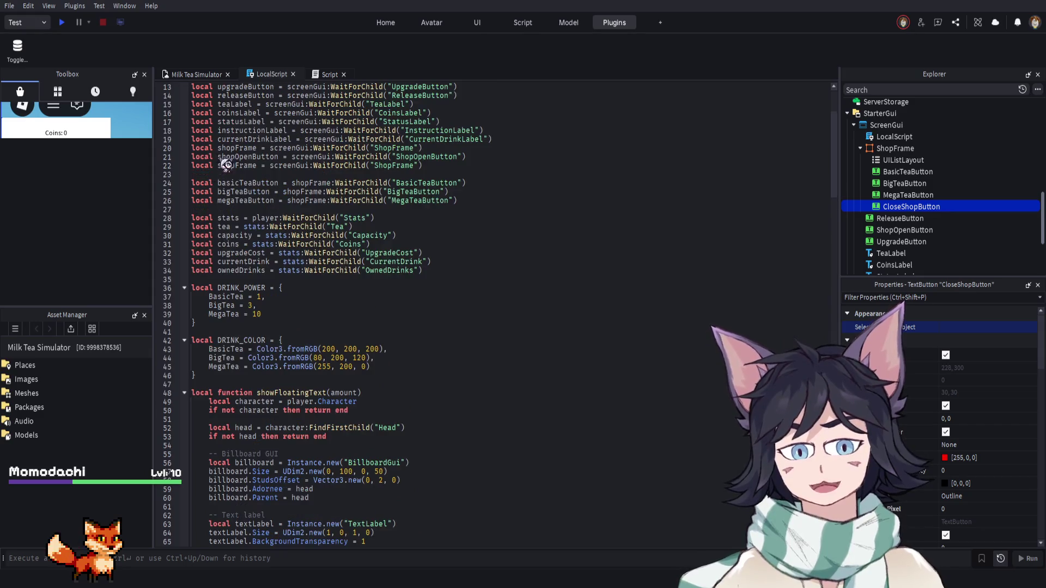
scroll(225, 164, "up", 4)
scroll(223, 250, "down", 8)
scroll(222, 250, "down", 3)
scroll(238, 190, "down", 20)
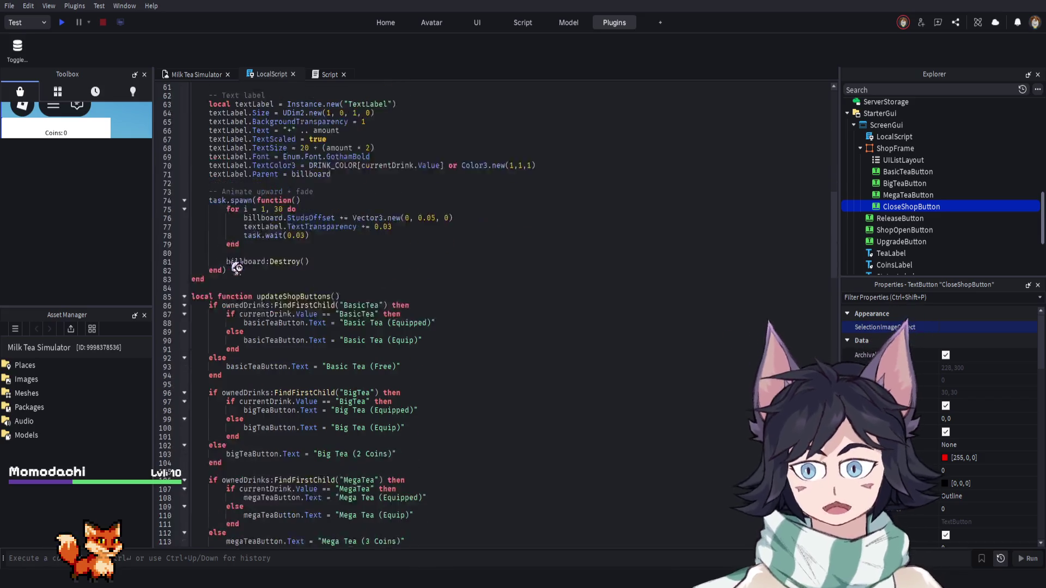
scroll(243, 288, "down", 5)
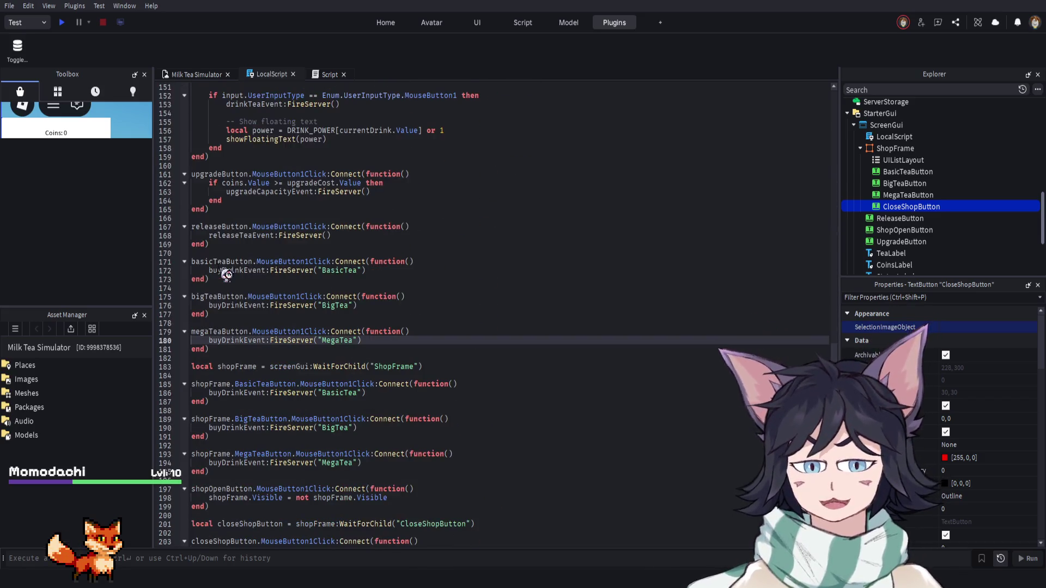
scroll(233, 240, "down", 2)
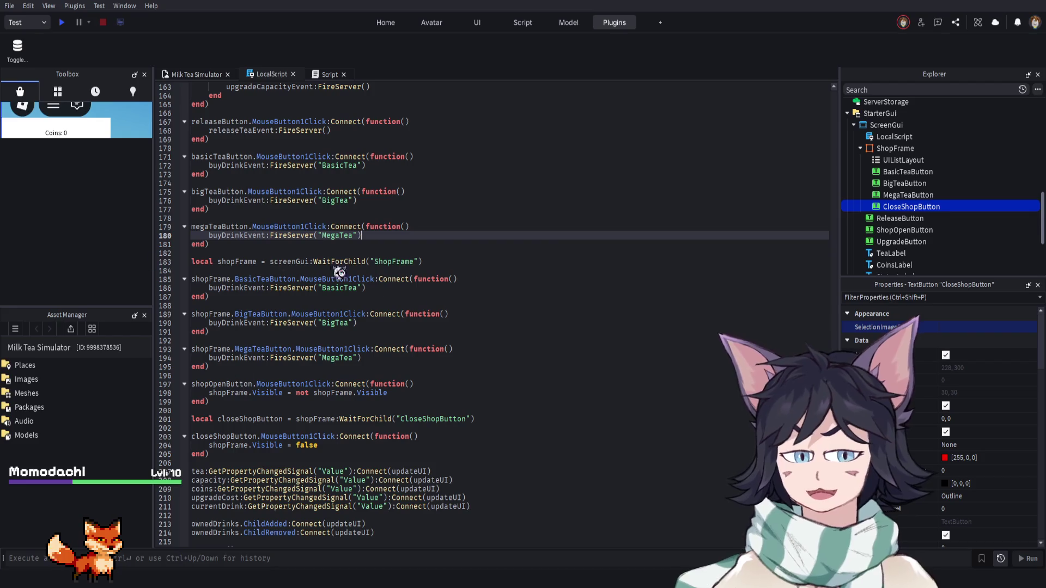
scroll(351, 318, "up", 1)
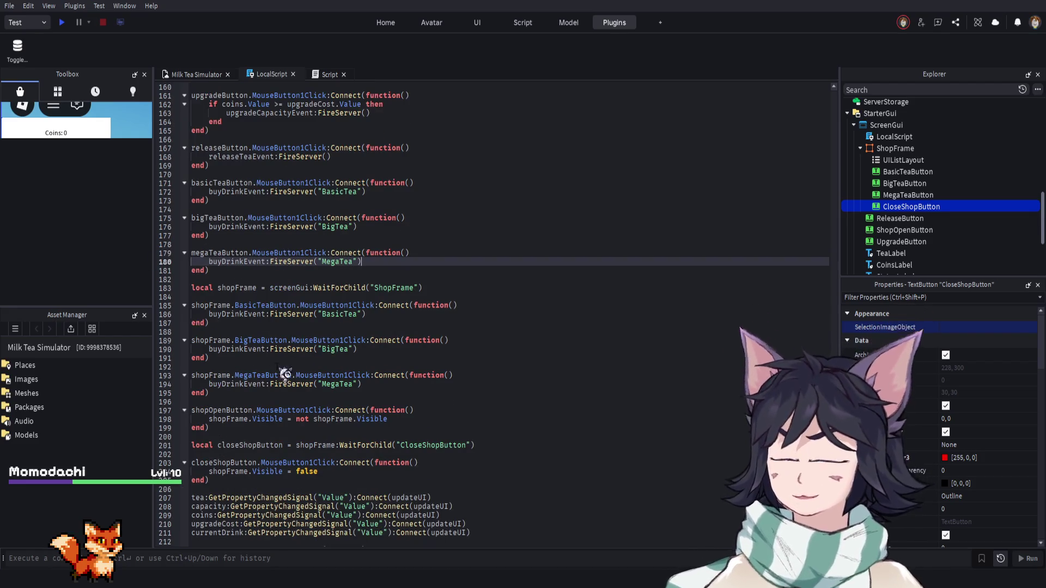
scroll(275, 301, "up", 1)
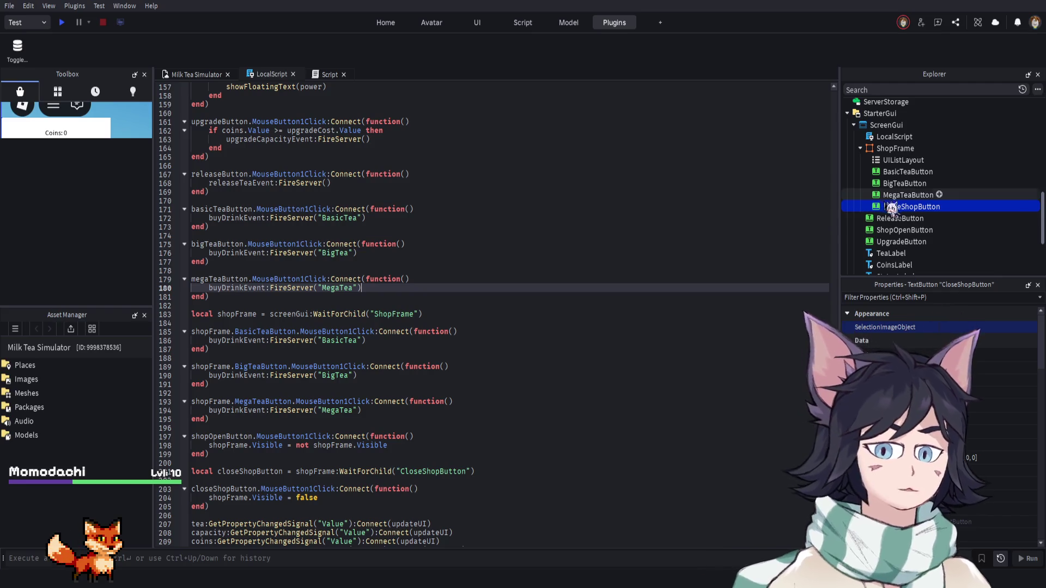
left_click(903, 160)
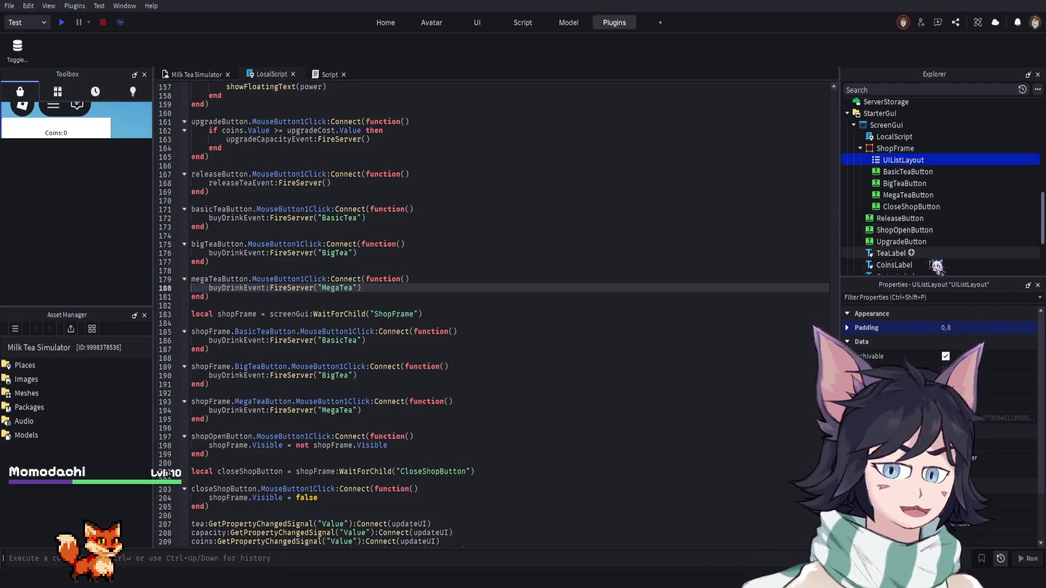
Re-confirm the UIListLayout Padding as 0, 8 and scroll through its Properties
left_click(957, 328)
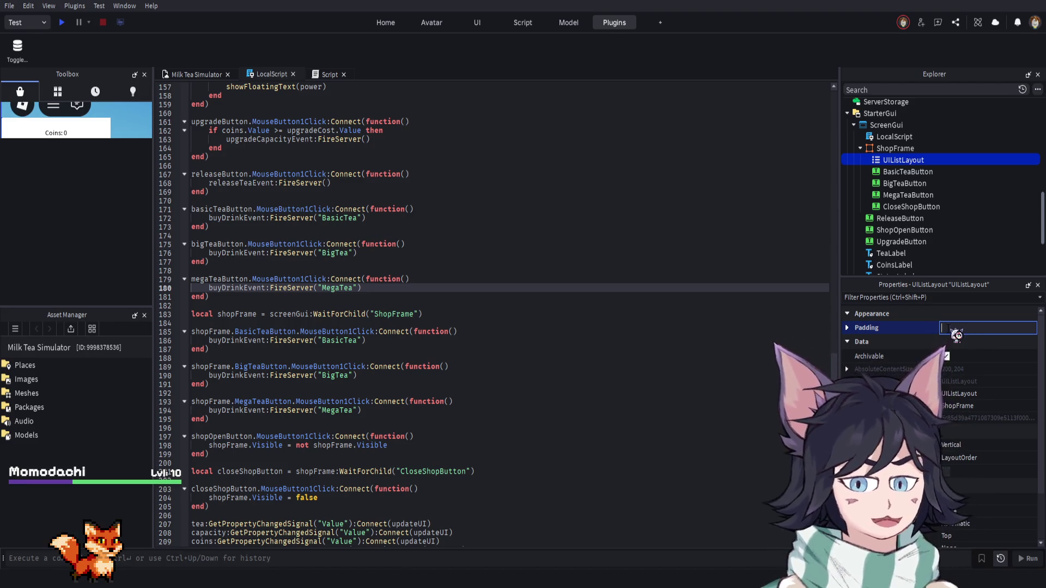
key("Return")
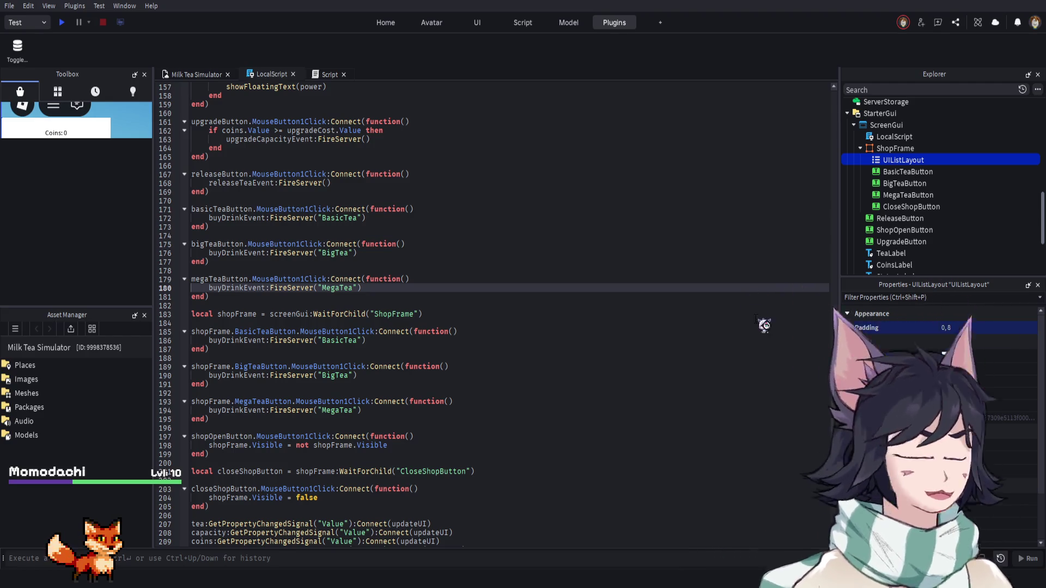
left_click(975, 328)
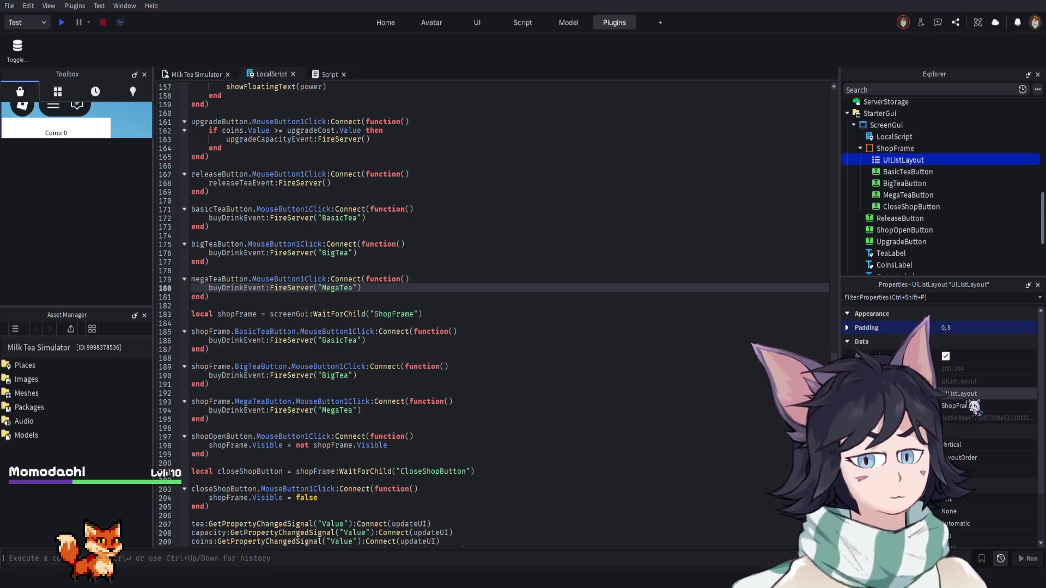
scroll(975, 435, "down", 2)
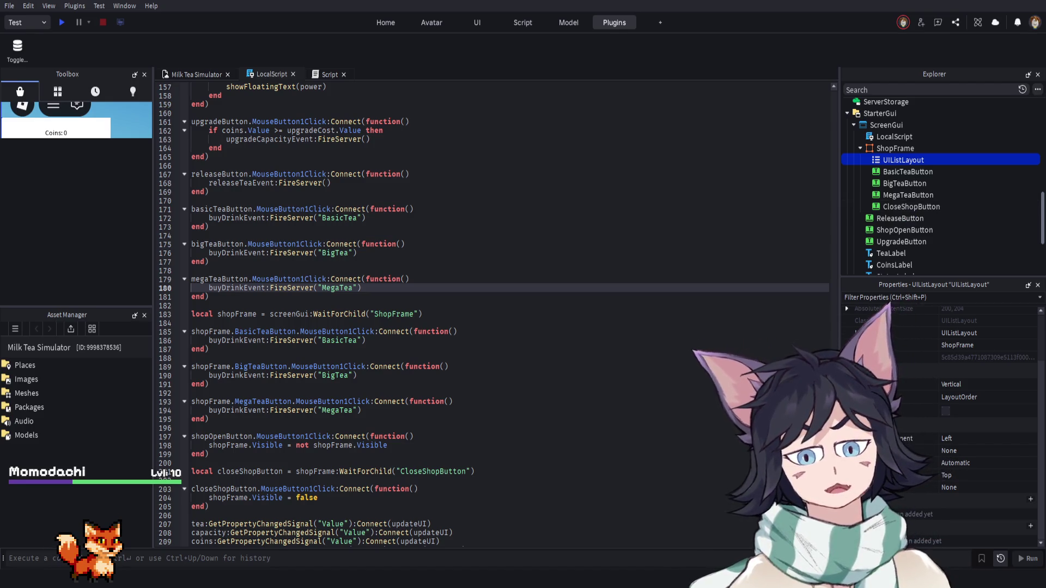
Rearrange CloseShopButton within ShopFrame, undo the last move, and return to the game view
mouse_move(901, 207)
left_mouse_down()
mouse_move(910, 159)
mouse_move(890, 157)
left_mouse_up()
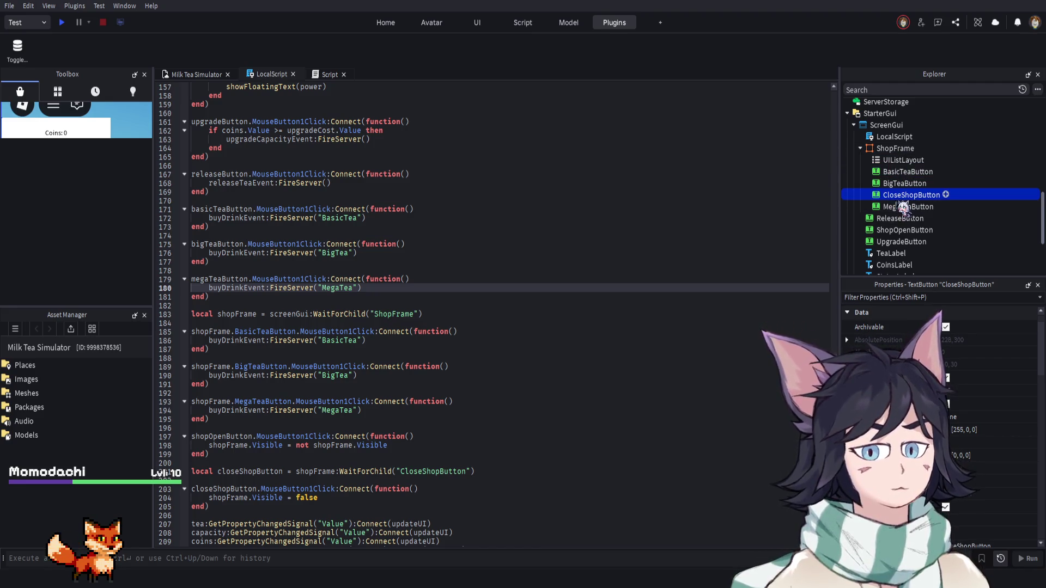
left_click_drag(913, 202, 889, 148)
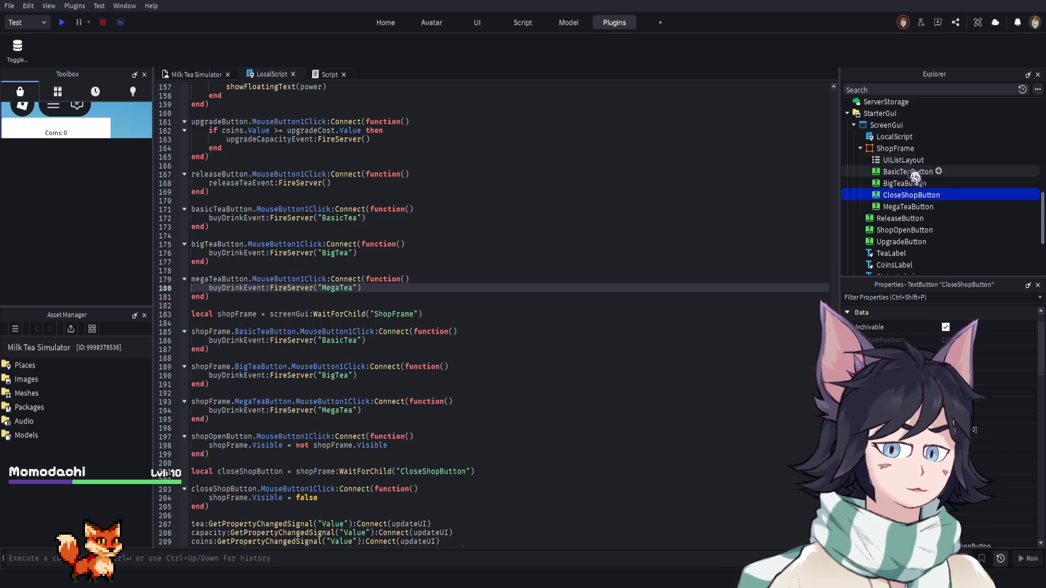
mouse_move(911, 192)
left_mouse_down()
mouse_move(906, 179)
mouse_move(915, 209)
mouse_move(901, 176)
left_mouse_up()
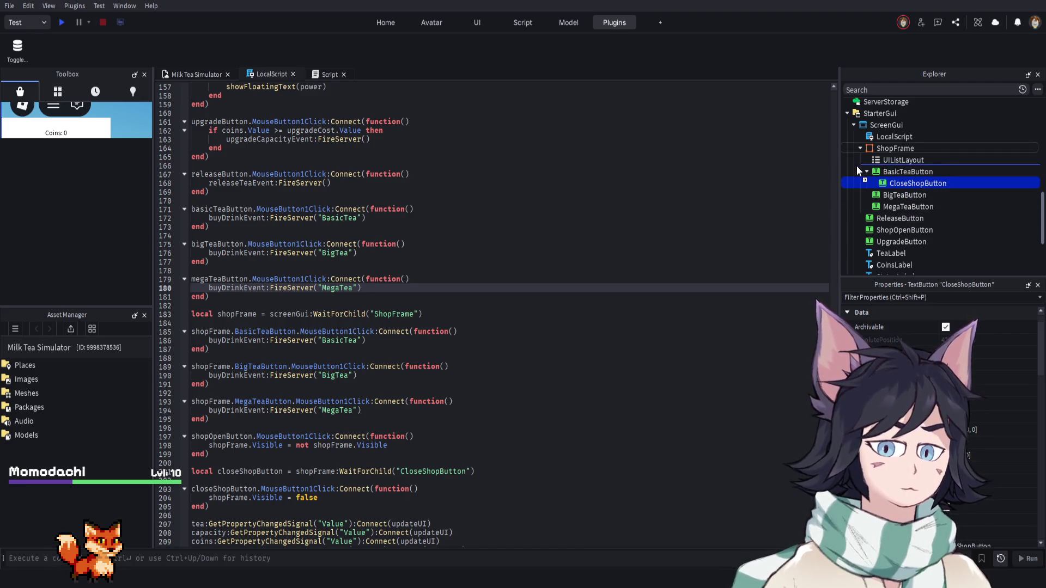
left_click_drag(872, 170, 873, 165)
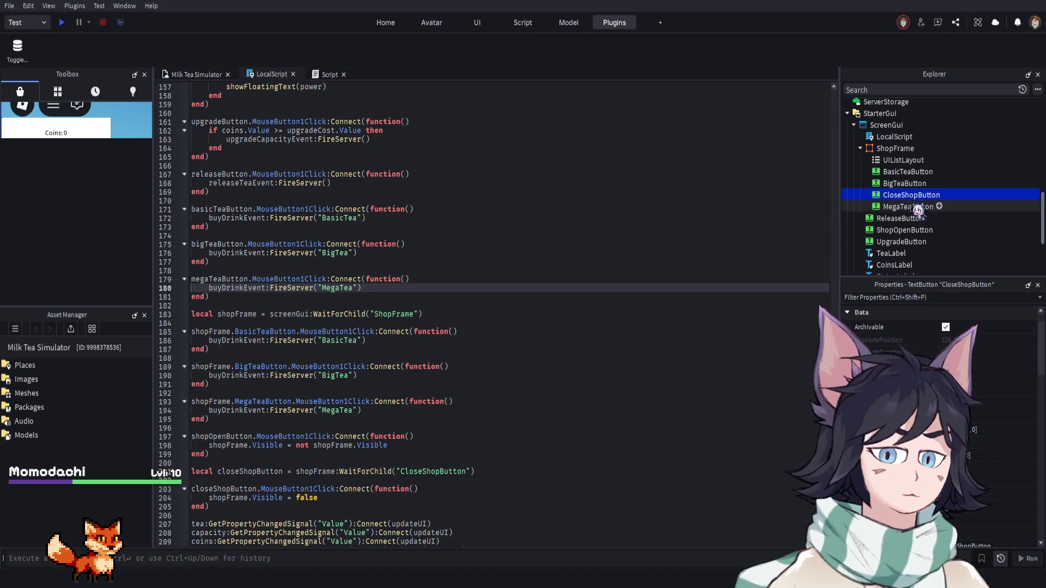
left_click_drag(920, 208, 918, 212)
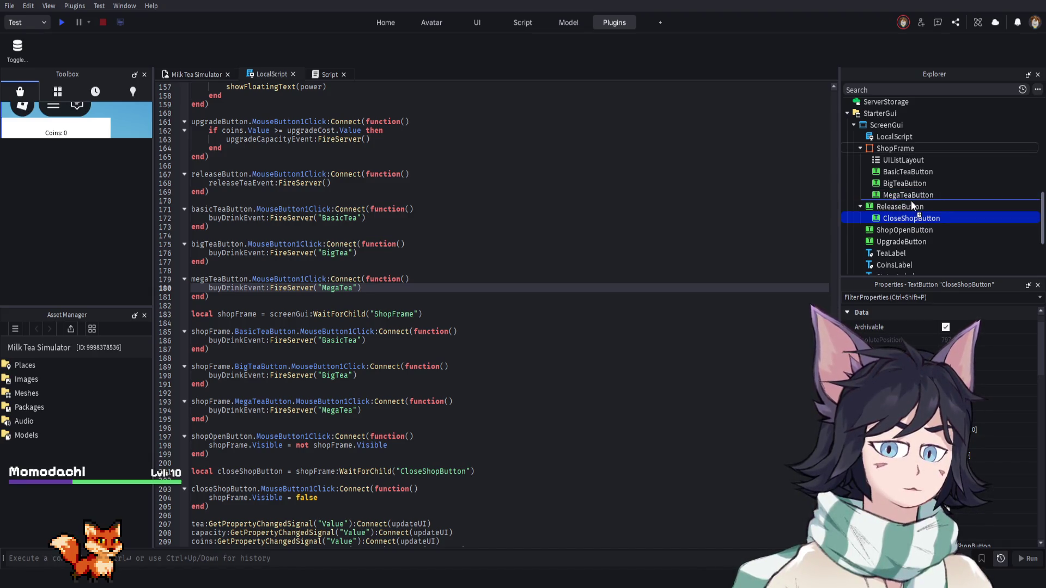
key("ctrl+z")
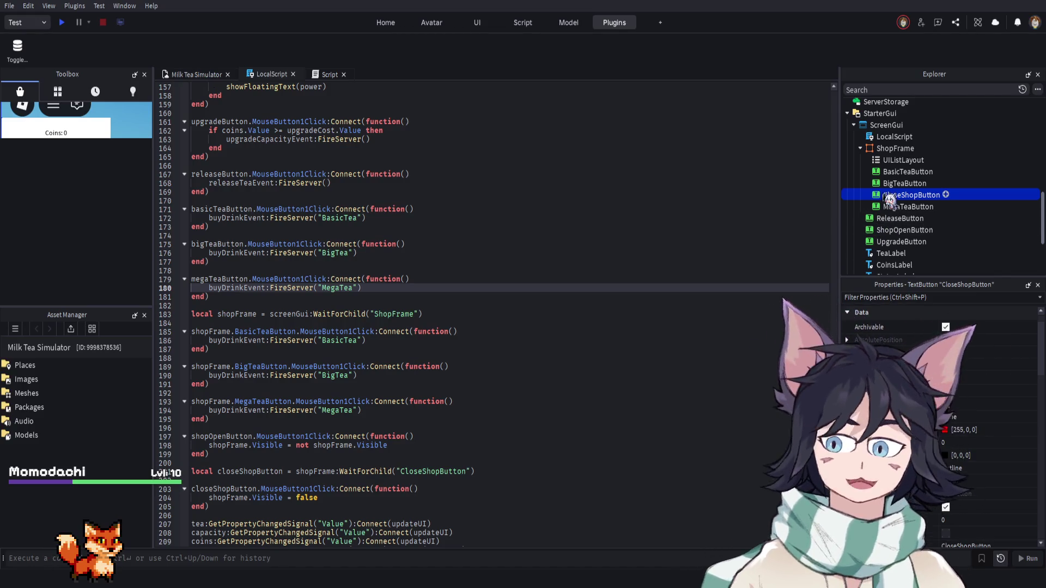
left_click(205, 75)
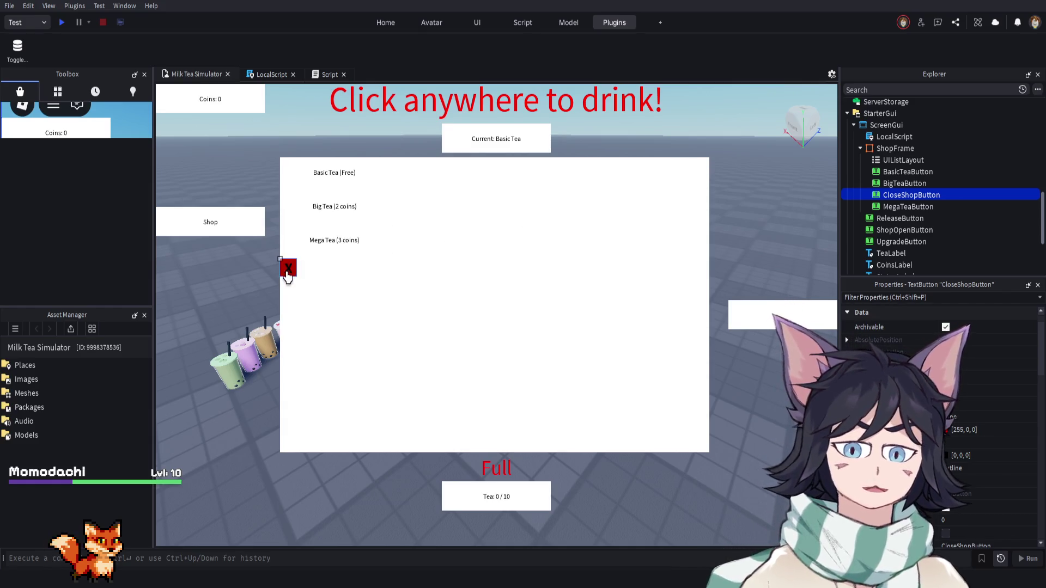
Set the UIListLayout's HorizontalAlignment to Center, then paste a new Frame into ShopFrame
left_click(910, 195)
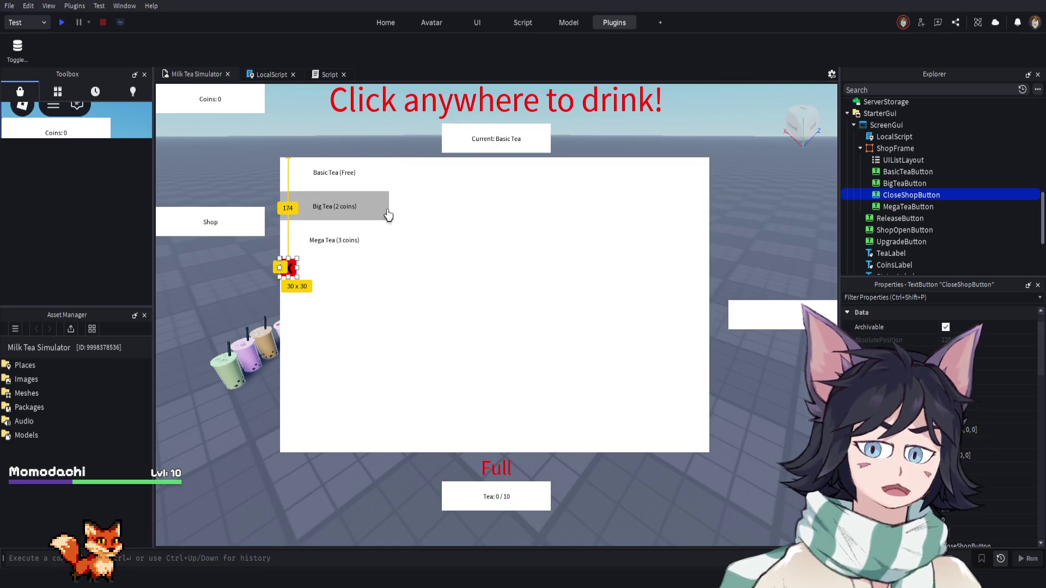
left_click(921, 172)
left_click(920, 162)
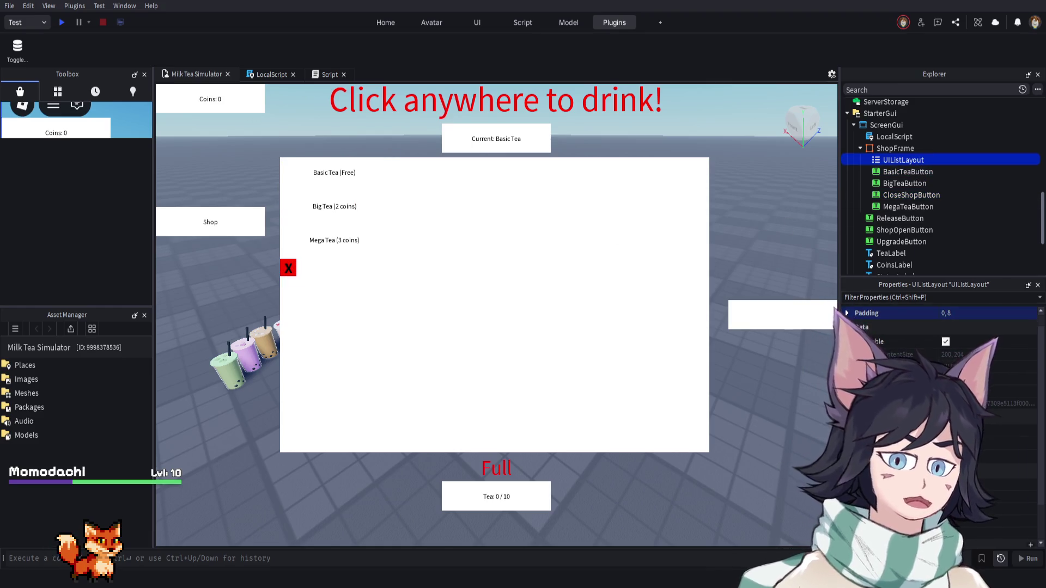
scroll(940, 381, "down", 2)
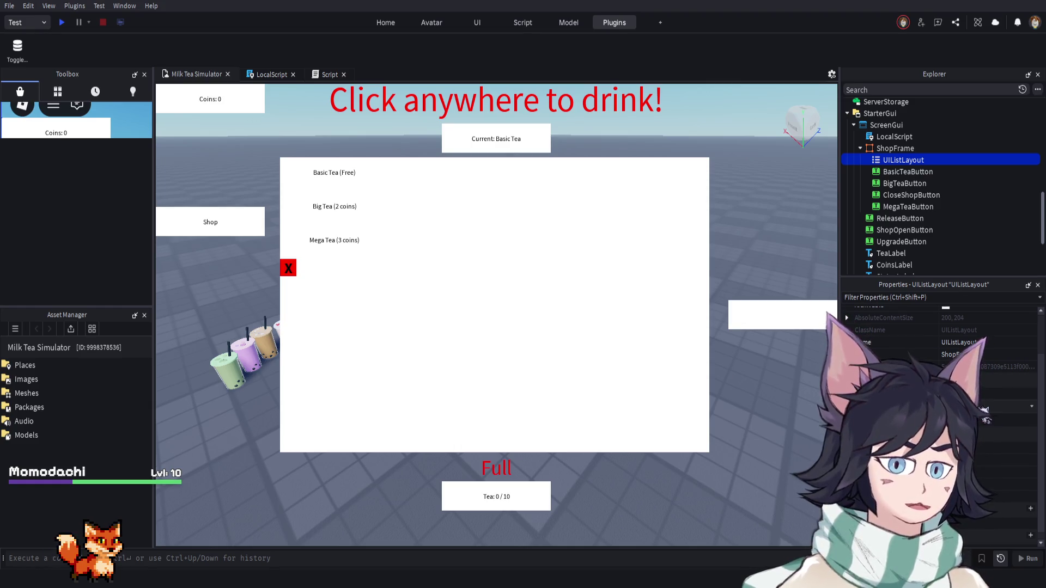
left_click(983, 416)
left_click(982, 459)
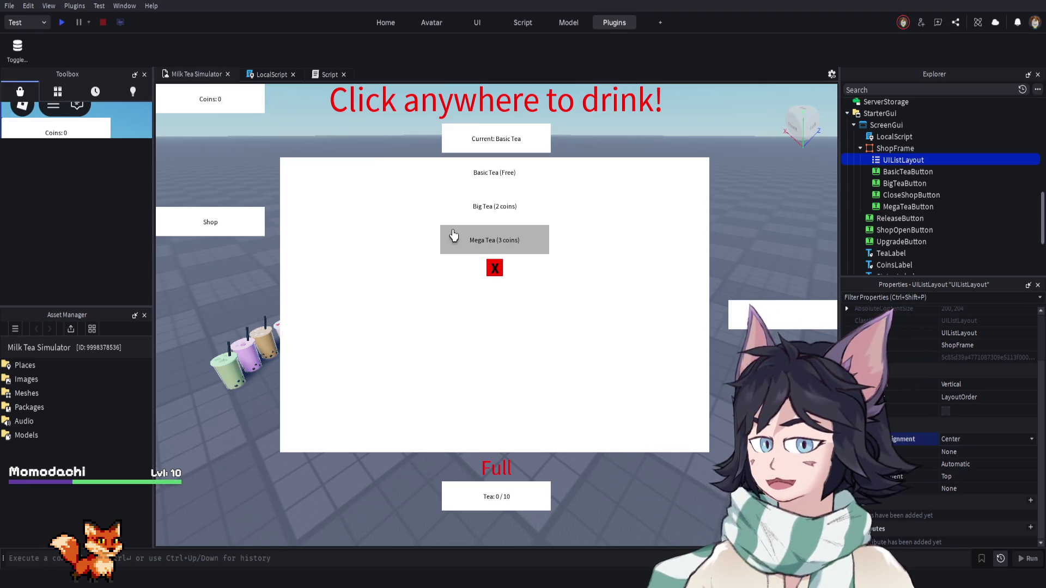
key("ctrl+v")
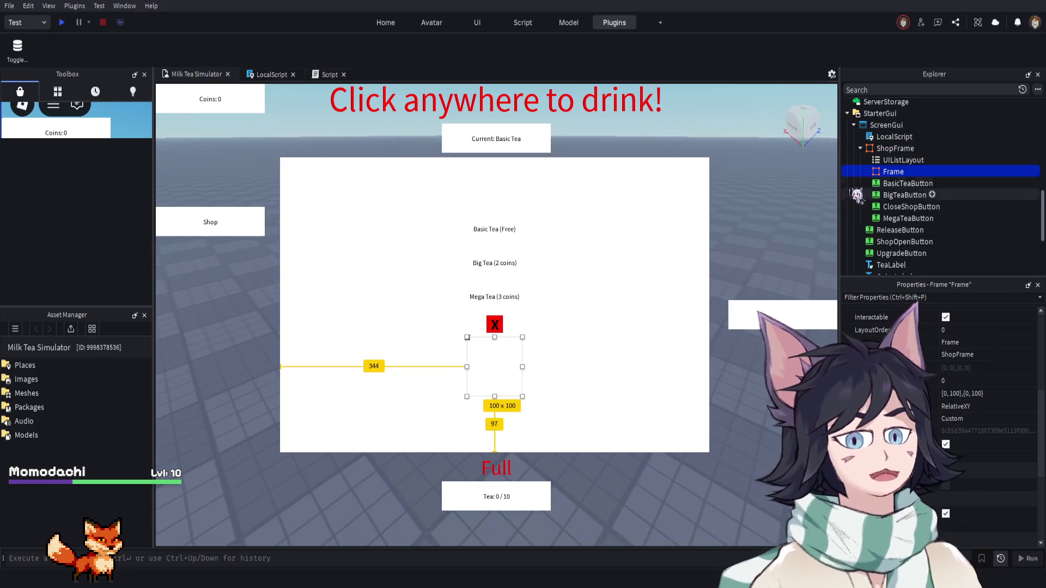
Try moving the new Frame under UIListLayout, delete it, then restore it with undo
mouse_move(893, 172)
left_mouse_down()
mouse_move(877, 167)
mouse_move(898, 160)
left_mouse_up()
left_click(904, 172)
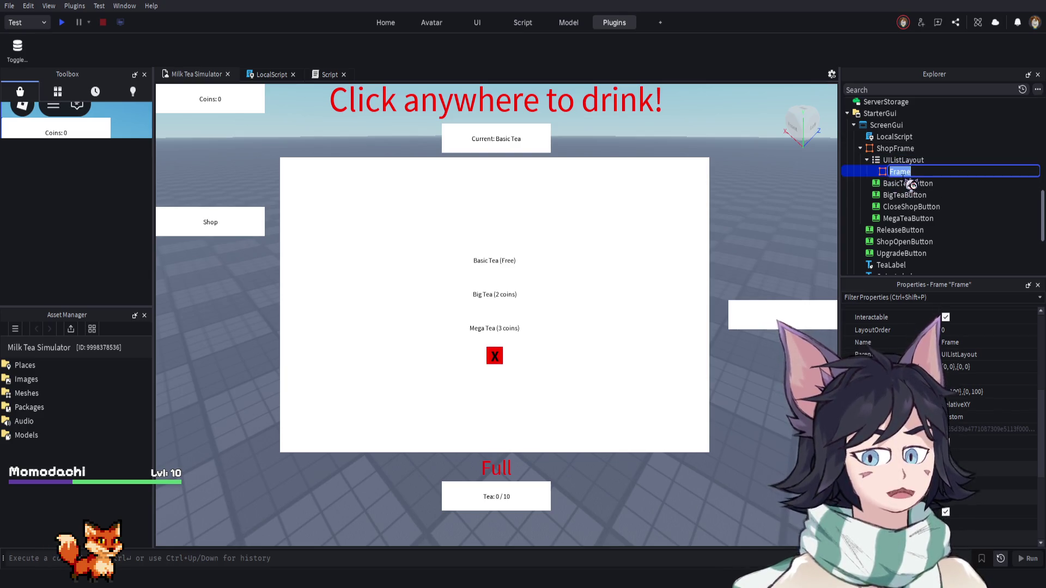
key("BackSpace")
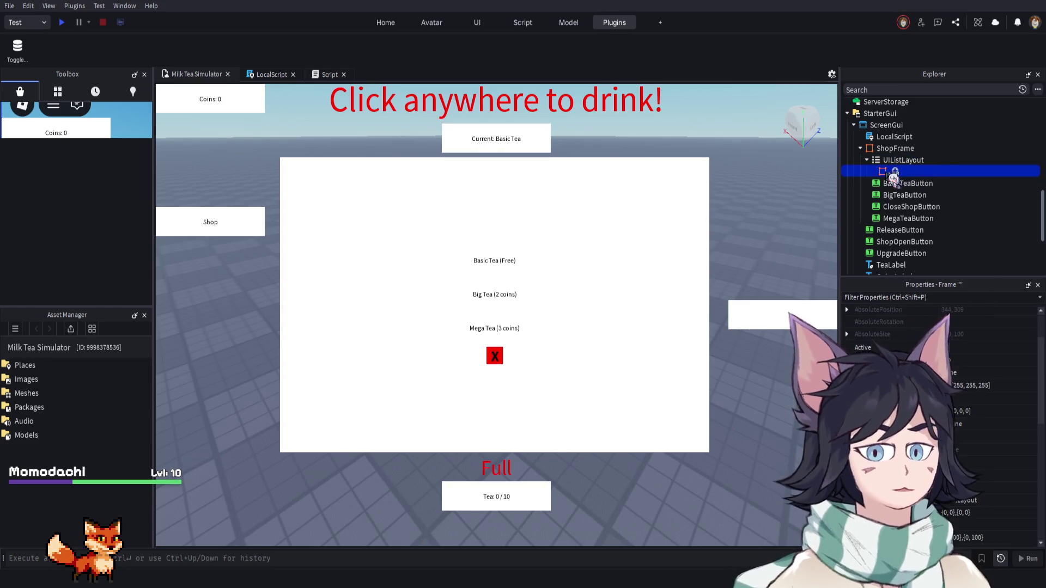
key("Delete")
left_click(918, 148)
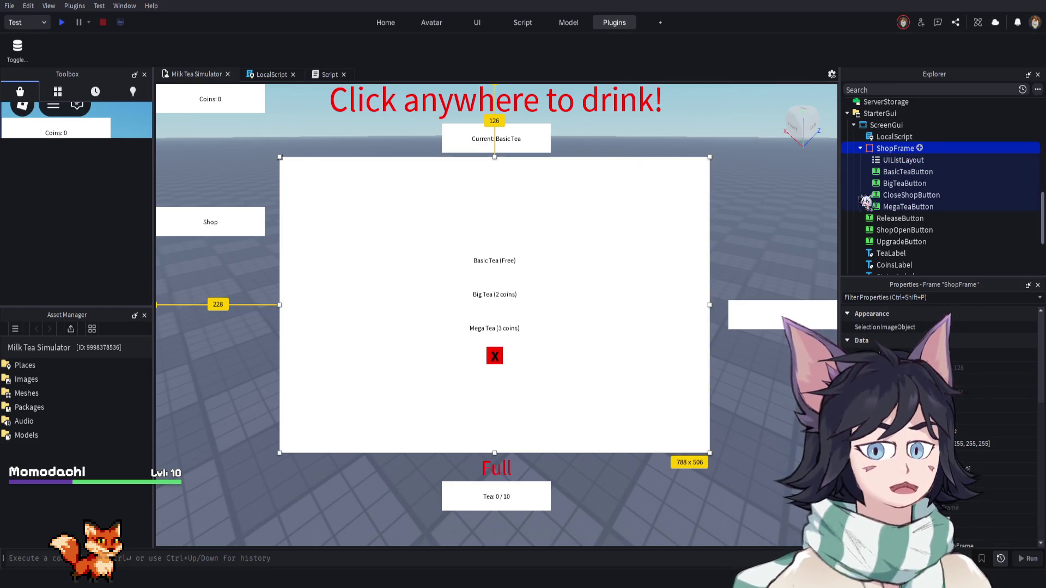
key("ctrl+z")
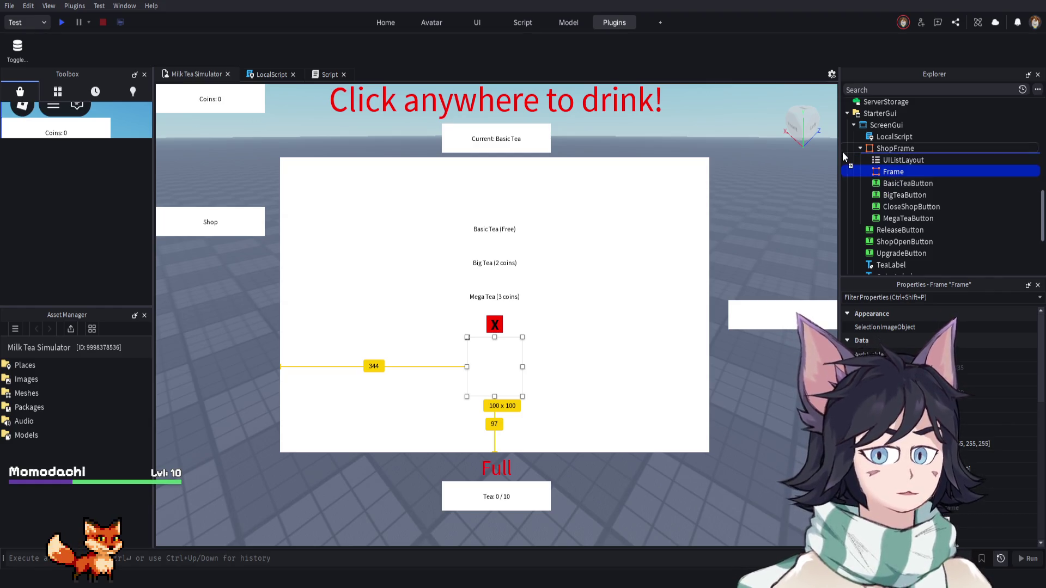
Compare the Frame with BasicTeaButton and cancel renaming, leaving it named Frame
left_click(901, 183)
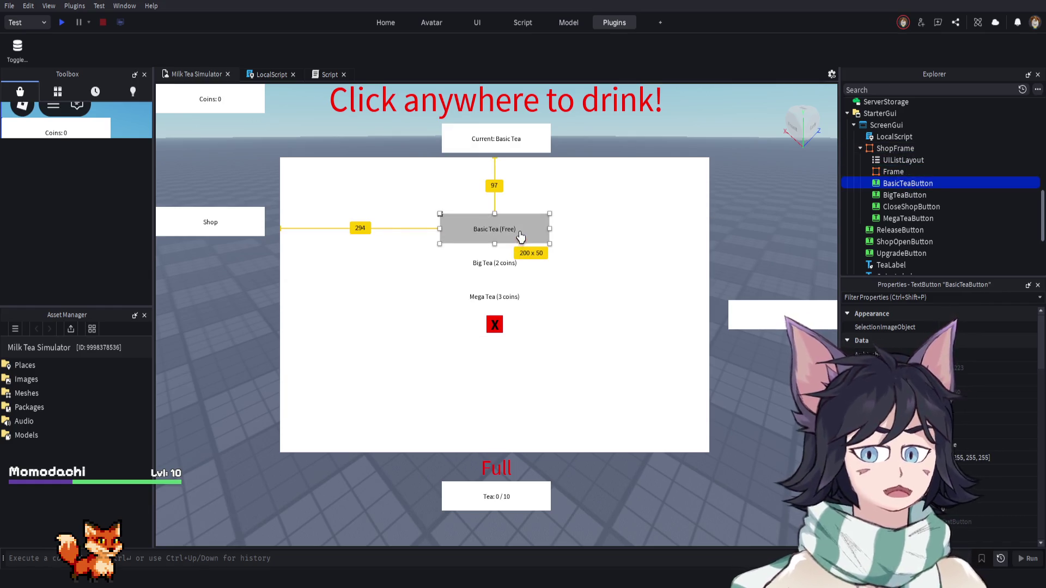
left_click(895, 174)
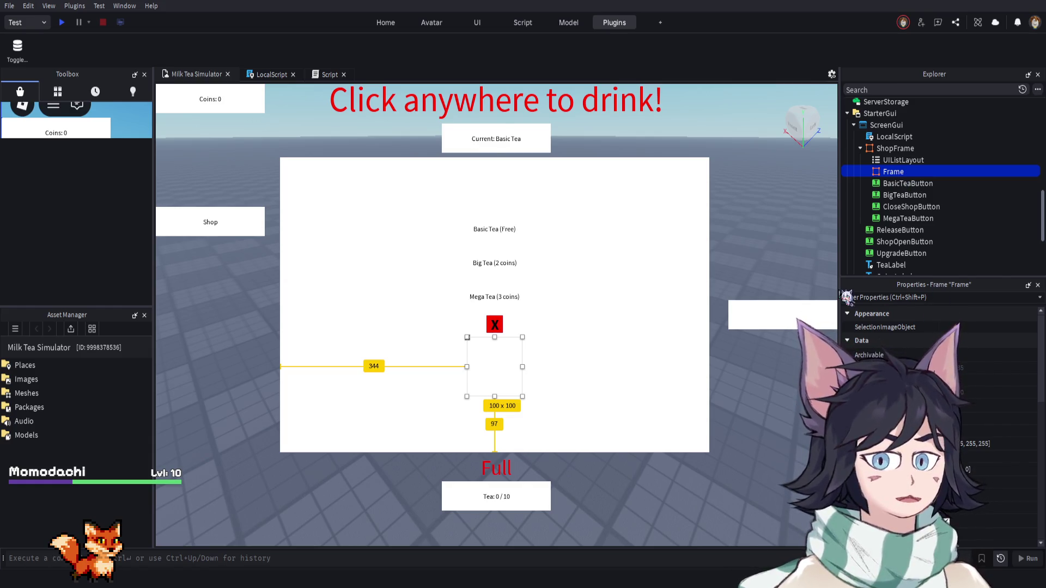
left_click(899, 148)
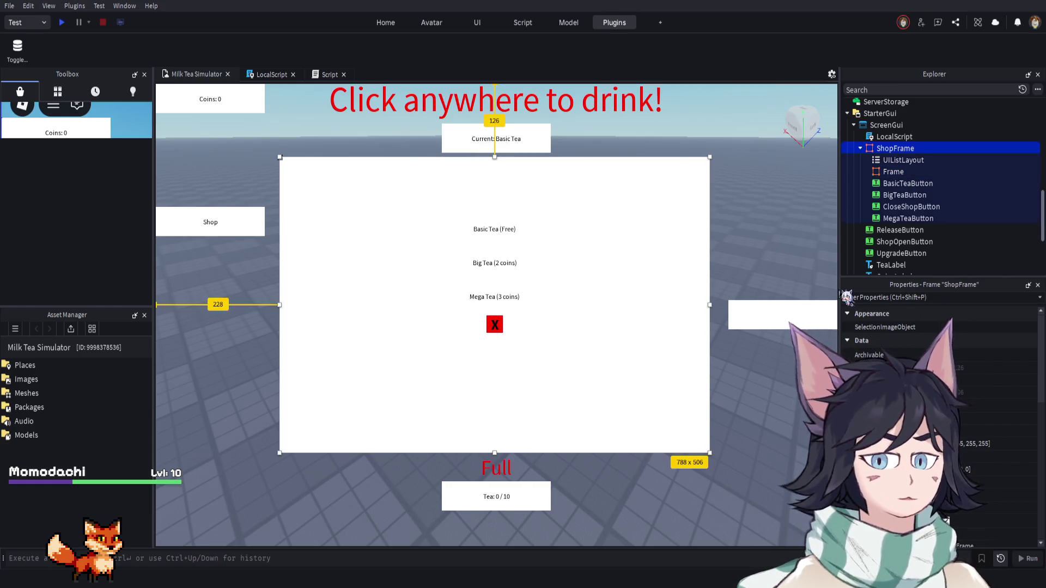
left_click(901, 151)
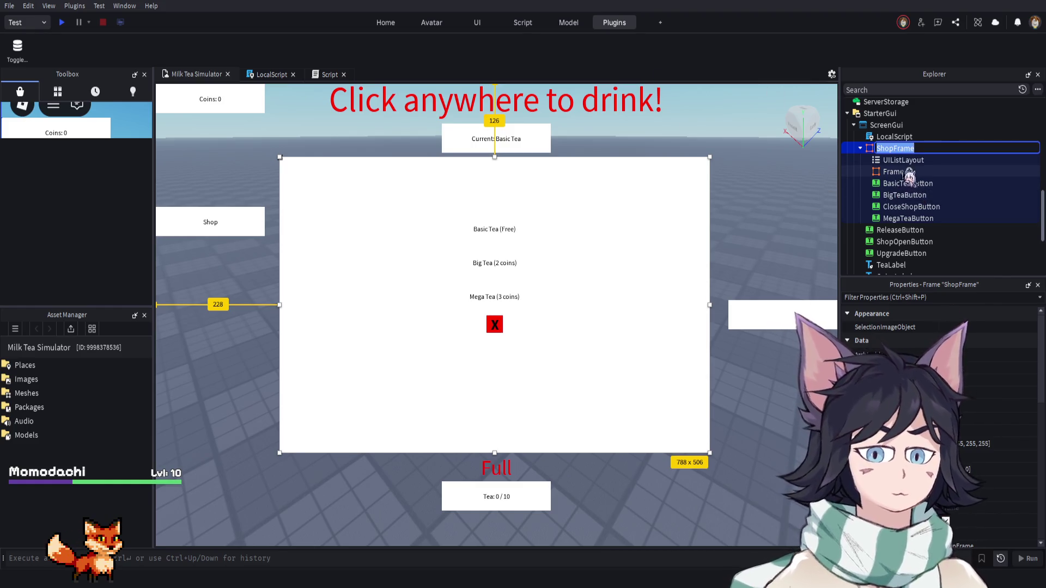
left_click(907, 174)
key("F2")
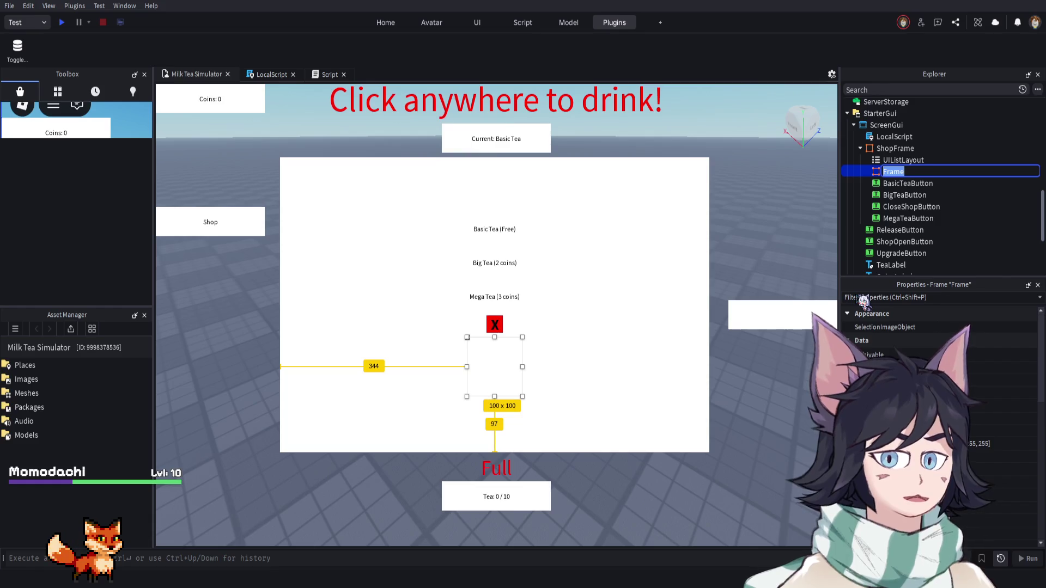
key("ctrl+z")
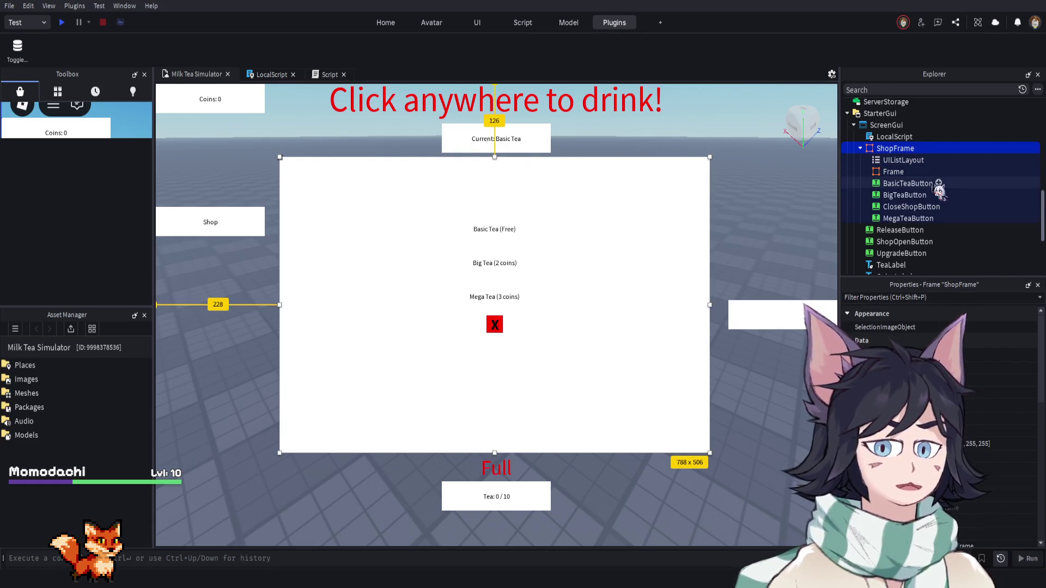
mouse_move(894, 172)
left_mouse_down()
mouse_move(898, 161)
mouse_move(896, 173)
left_mouse_up()
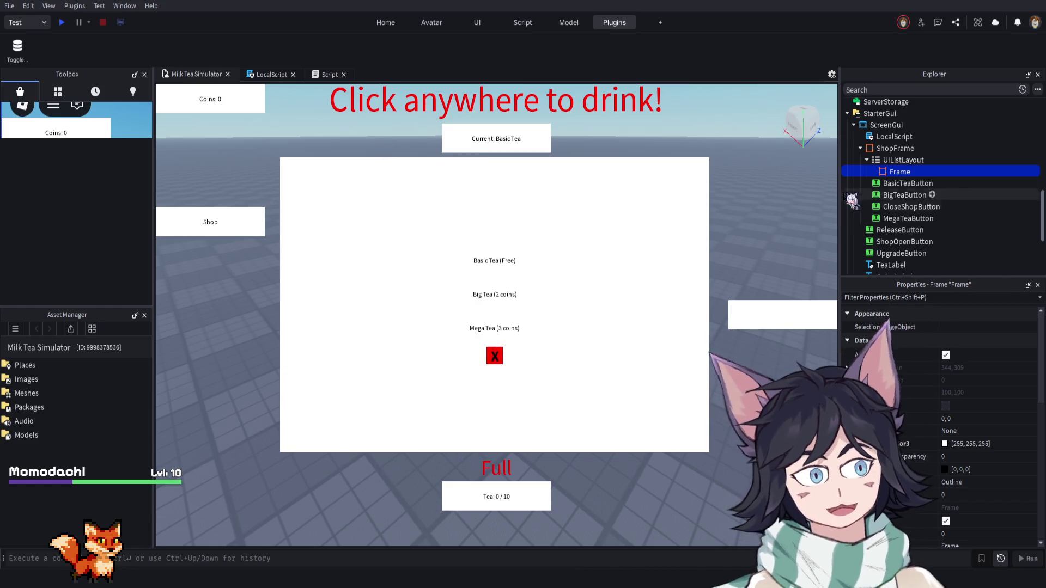
mouse_move(897, 174)
left_mouse_down()
mouse_move(861, 158)
mouse_move(891, 171)
mouse_move(886, 137)
mouse_move(886, 149)
left_mouse_up()
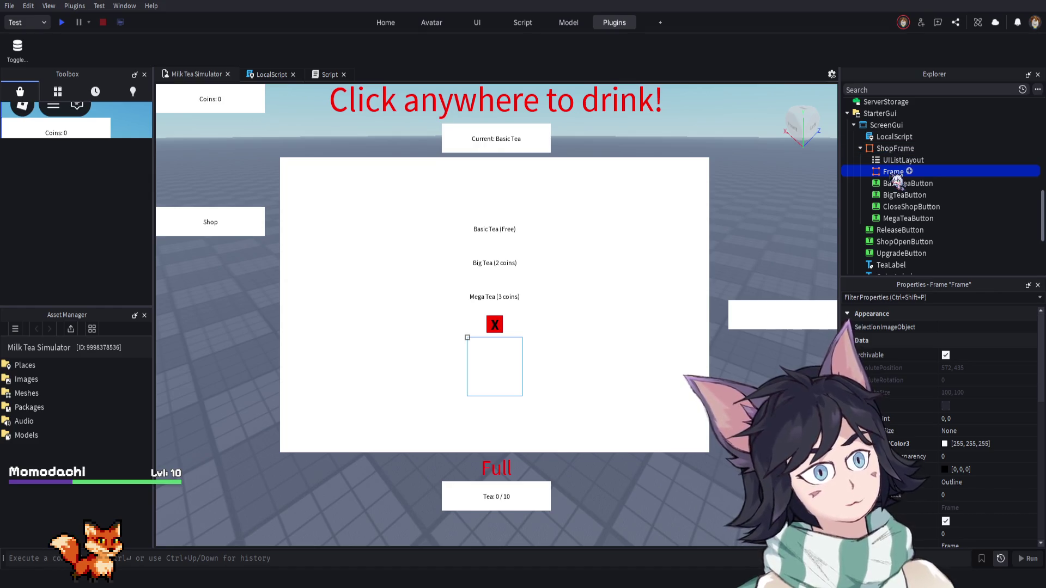
left_click(893, 172)
key("Escape")
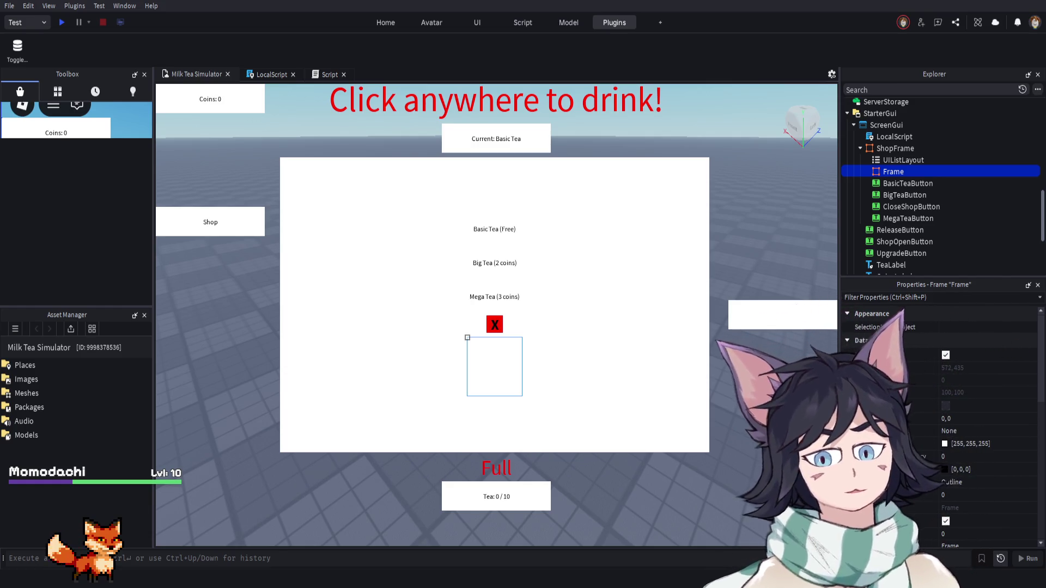
left_click(903, 161)
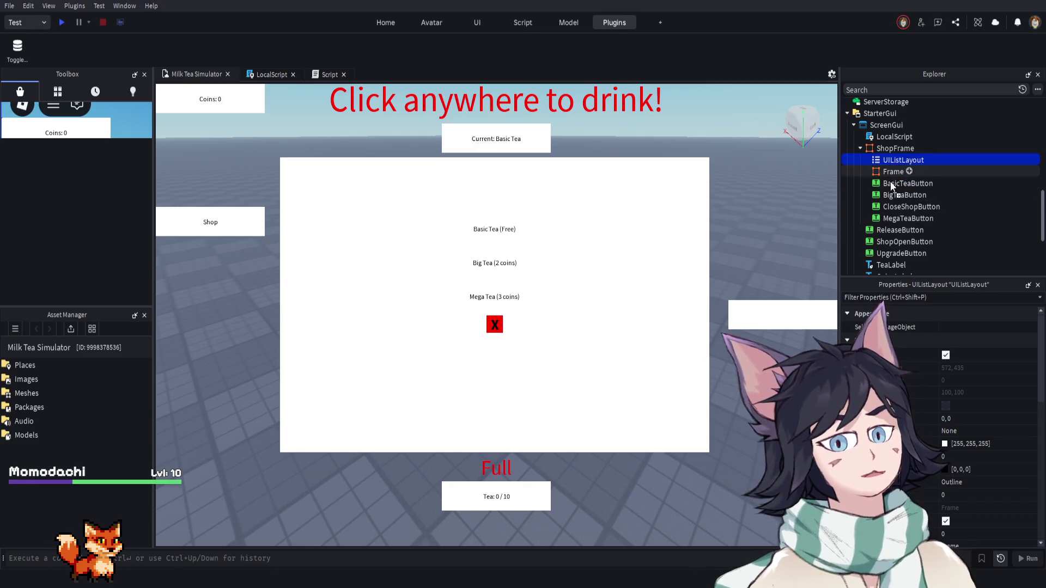
left_click_drag(889, 183, 889, 183)
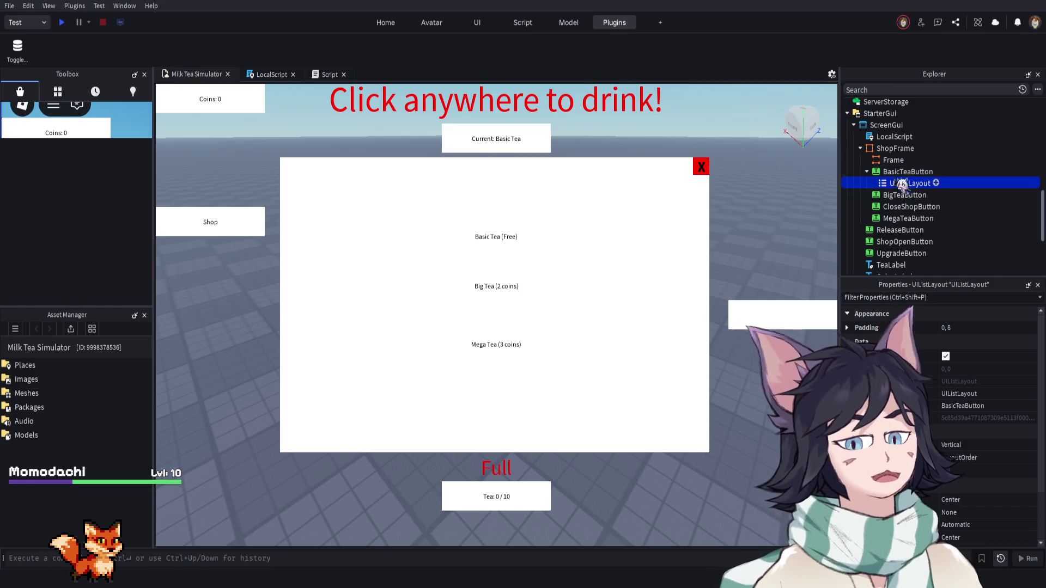
Nest the empty Frame under UIListLayout and move both into BigTeaButton
mouse_move(889, 173)
left_mouse_down()
mouse_move(895, 149)
mouse_move(898, 195)
mouse_move(894, 149)
left_mouse_up()
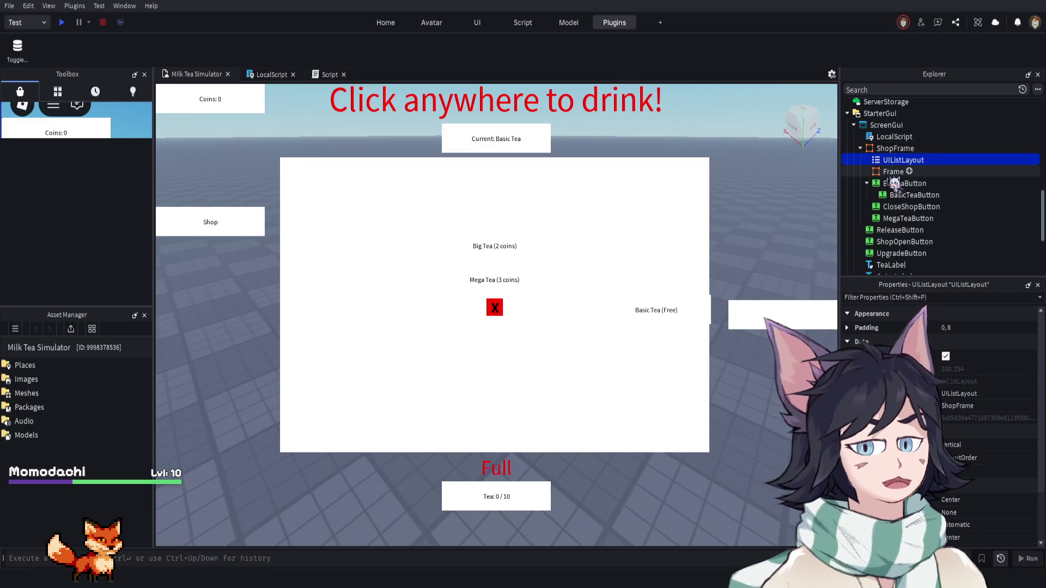
left_click(887, 171)
left_click_drag(886, 166, 887, 164)
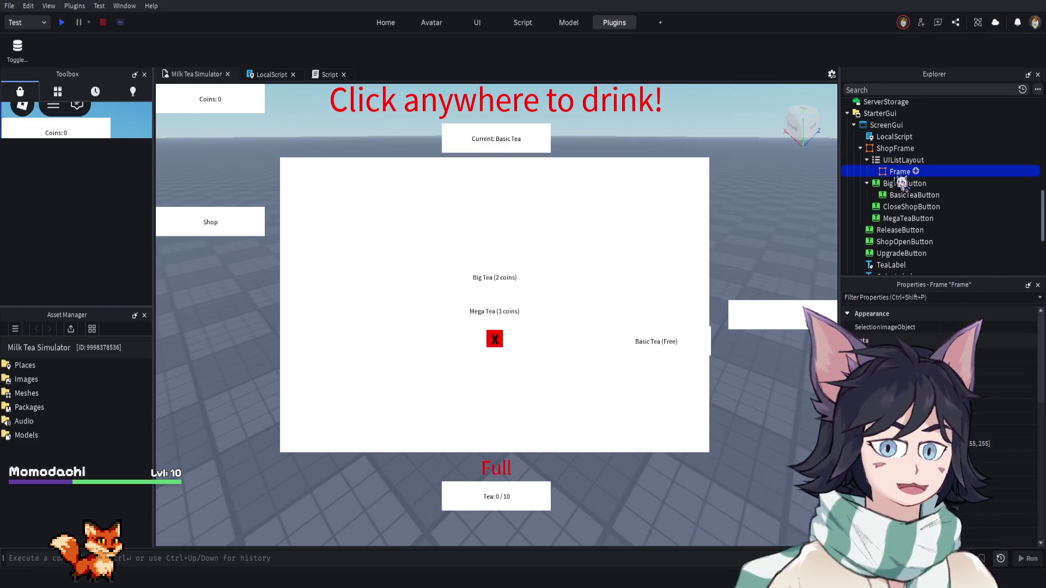
left_click(894, 160)
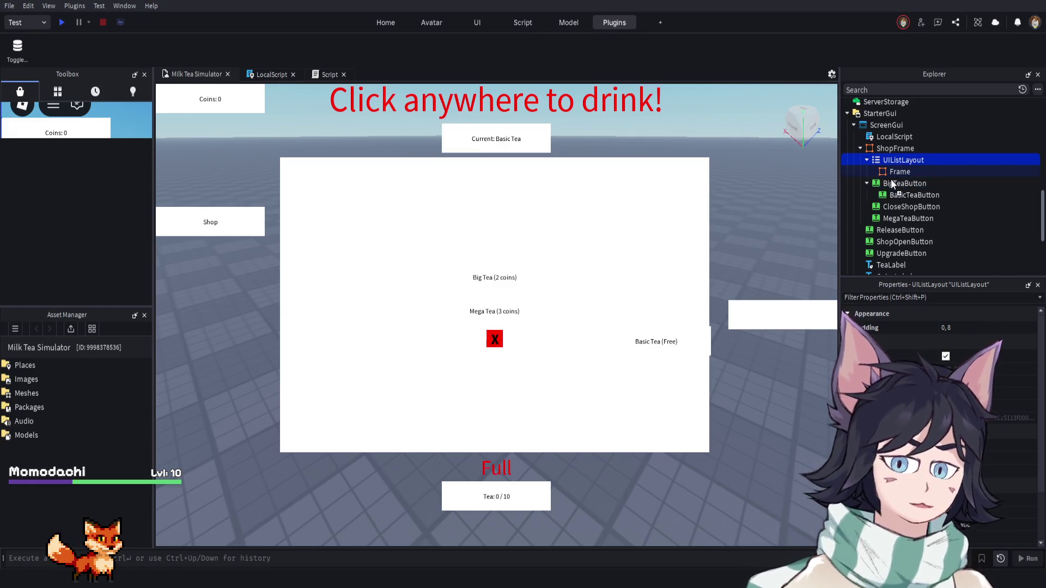
left_click_drag(891, 185, 893, 185)
Inspect BigTeaButton's children, collapse it in the tree, and begin renaming it
left_click(904, 160)
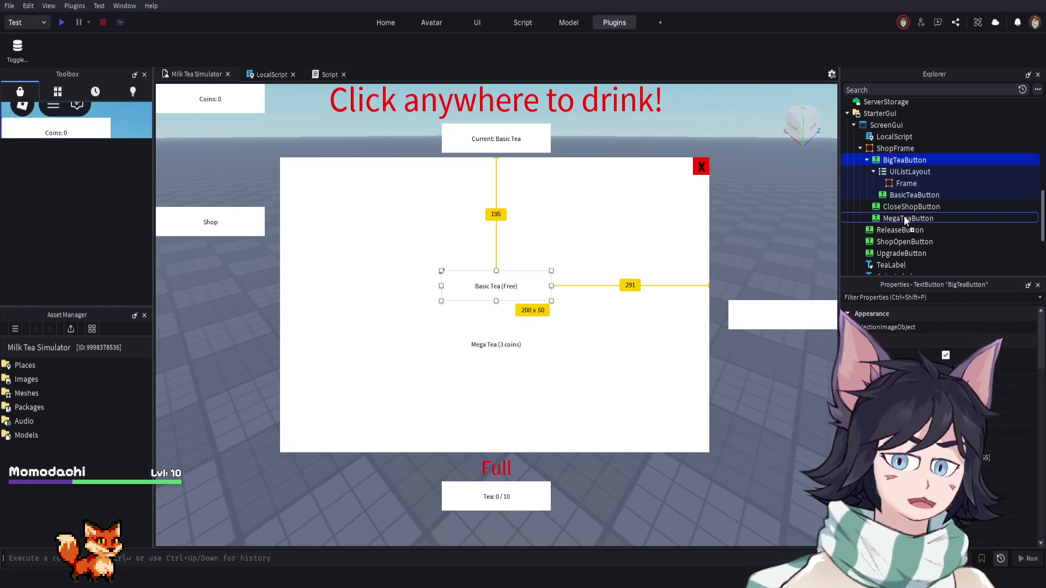
left_click(886, 172)
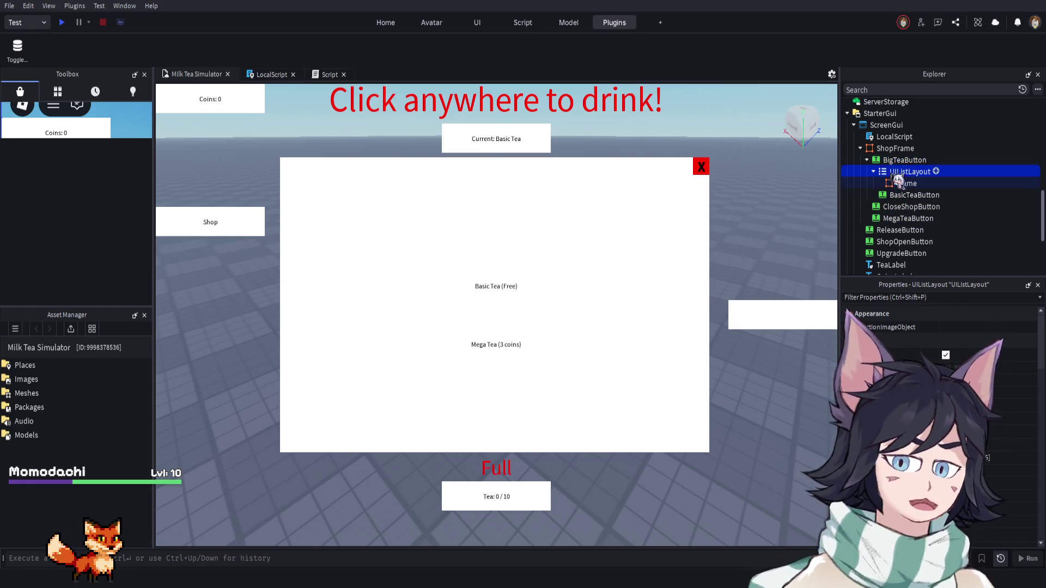
left_click(902, 160)
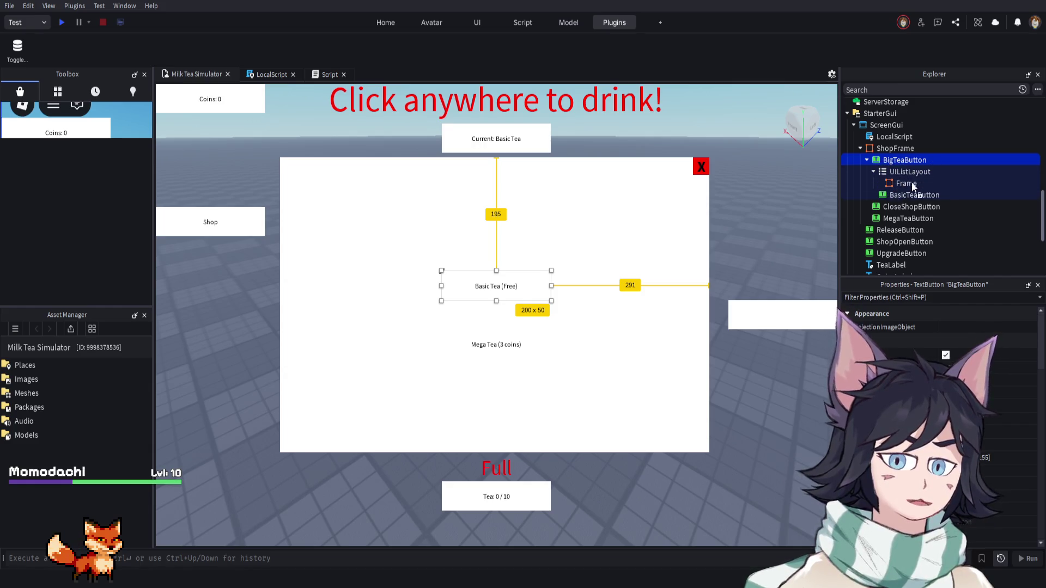
left_click(866, 160)
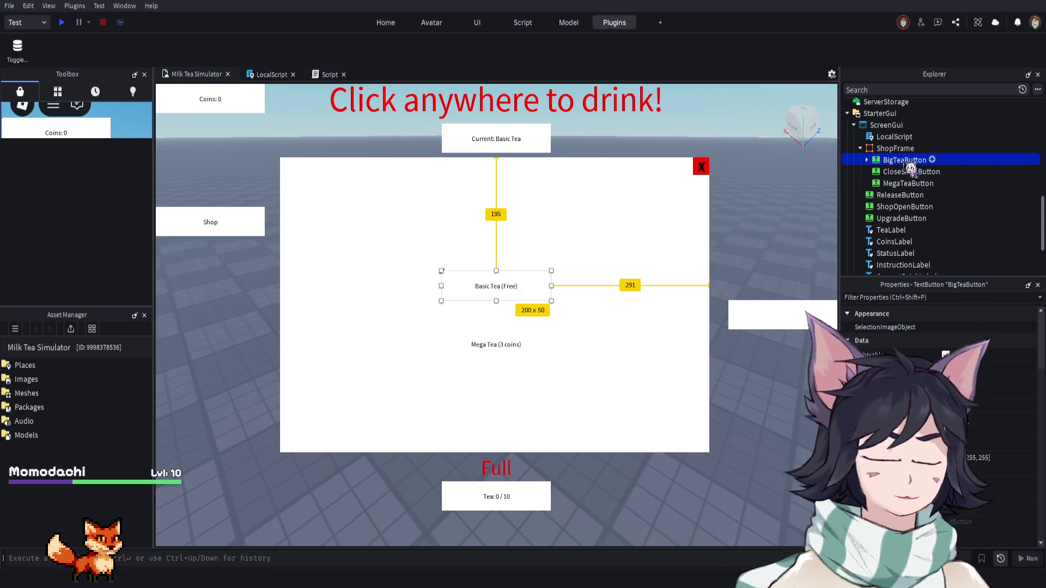
left_click(907, 165)
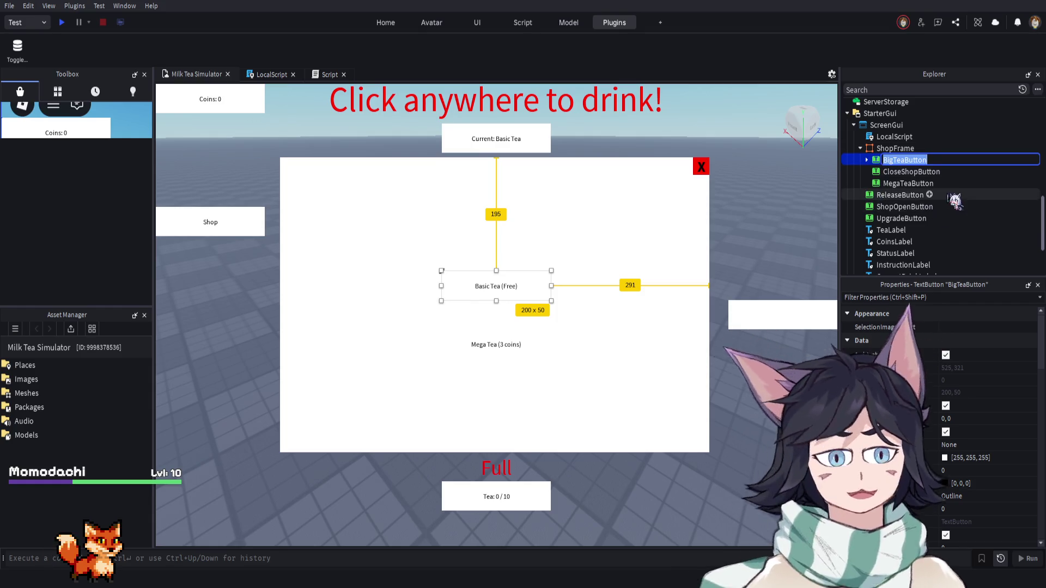
left_click(915, 183)
Drop BigTeaButton into MegaTeaButton and expand it to reveal its nested children
left_click_drag(920, 160, 917, 183)
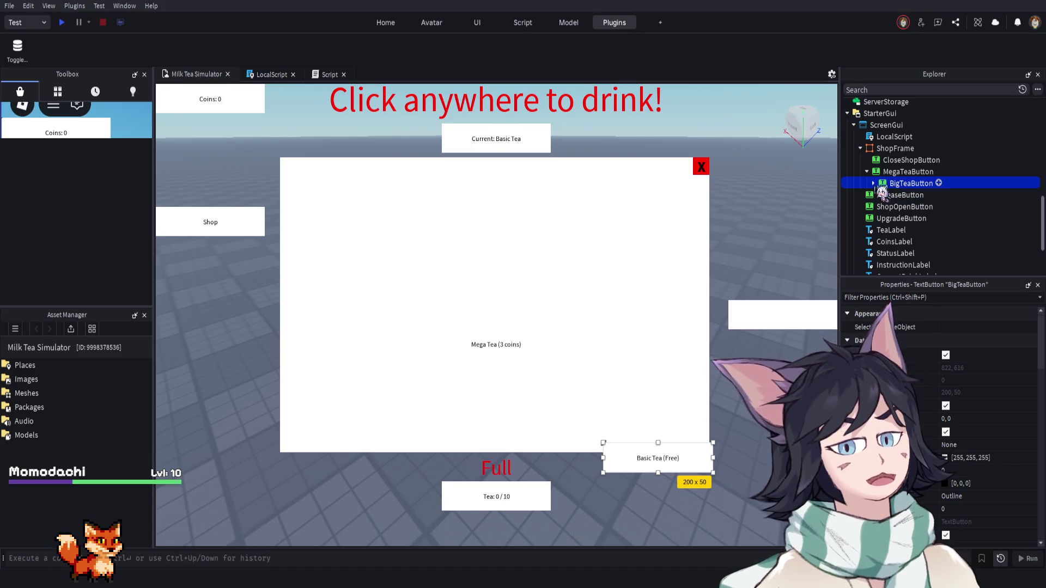
left_click(873, 183)
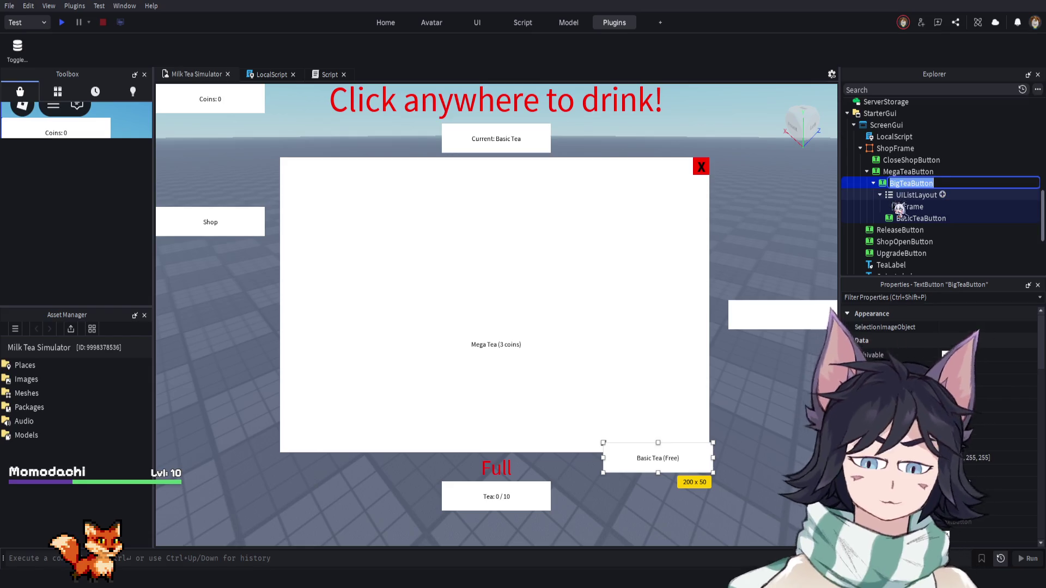
left_click(658, 237)
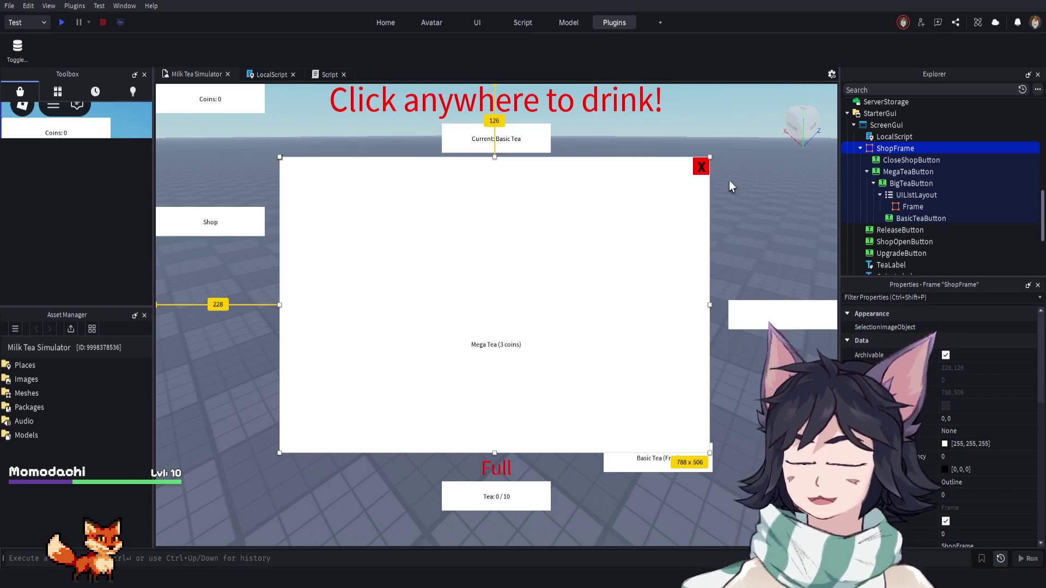
Move UIListLayout, BasicTeaButton and BigTeaButton directly under ShopFrame and delete the stray Frame
left_click(902, 198)
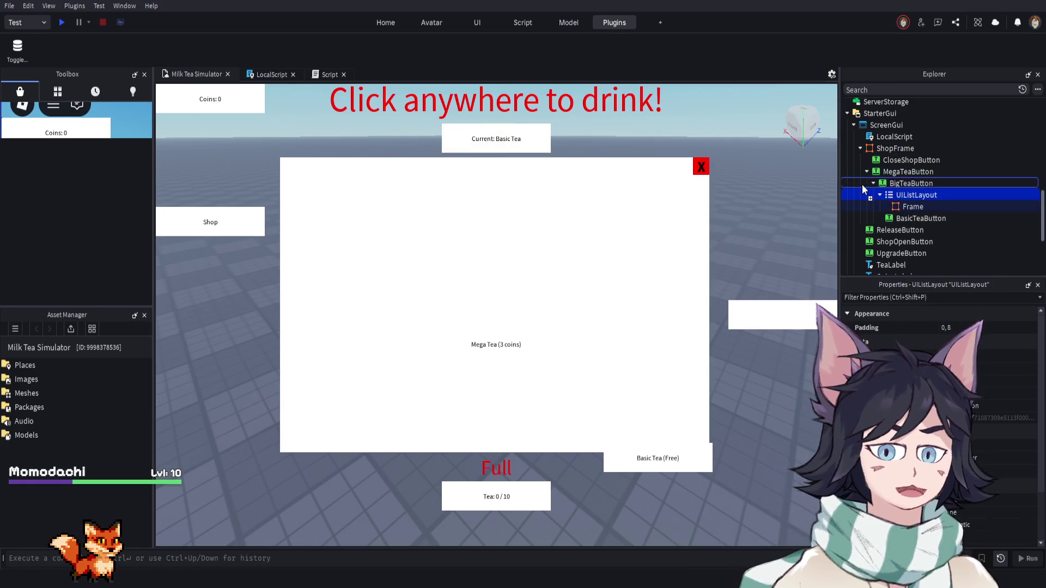
left_click_drag(894, 192, 896, 148)
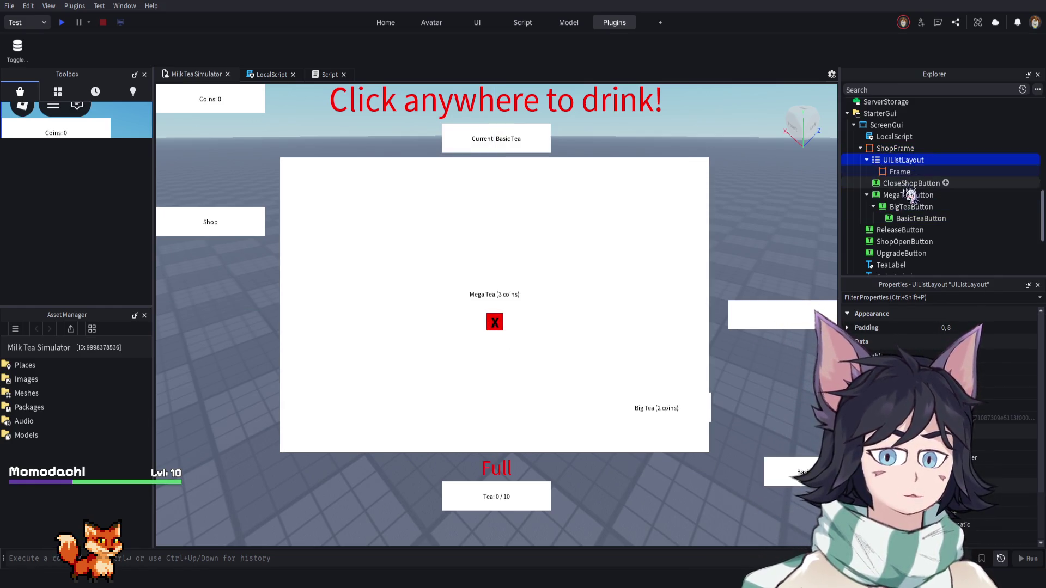
left_click(904, 218)
mouse_move(899, 219)
left_mouse_down()
mouse_move(896, 202)
mouse_move(879, 197)
mouse_move(893, 148)
left_mouse_up()
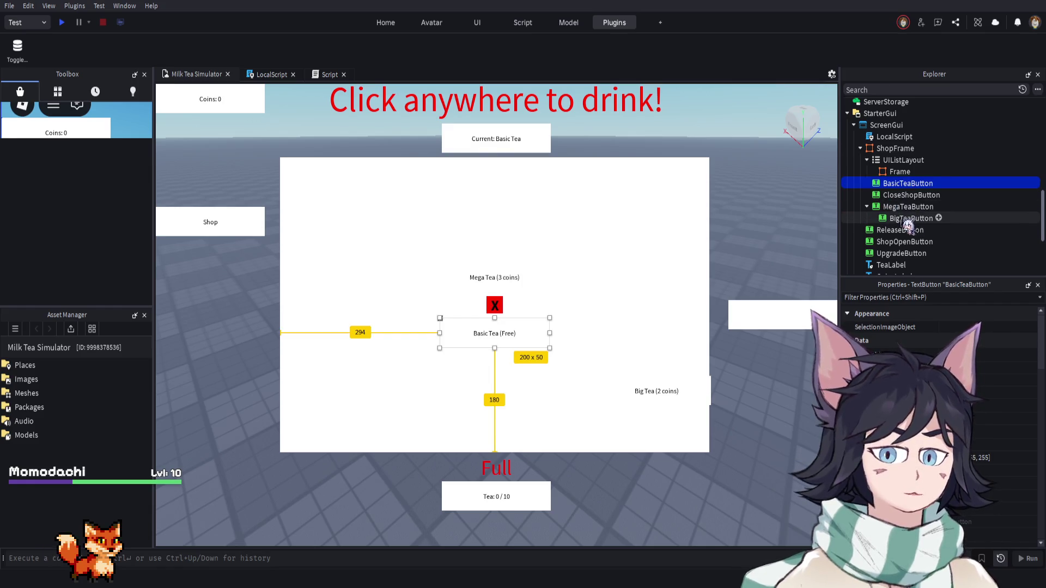
left_click(908, 218)
mouse_move(908, 218)
left_mouse_down()
mouse_move(896, 191)
mouse_move(896, 214)
mouse_move(873, 212)
mouse_move(903, 220)
mouse_move(906, 178)
left_mouse_up()
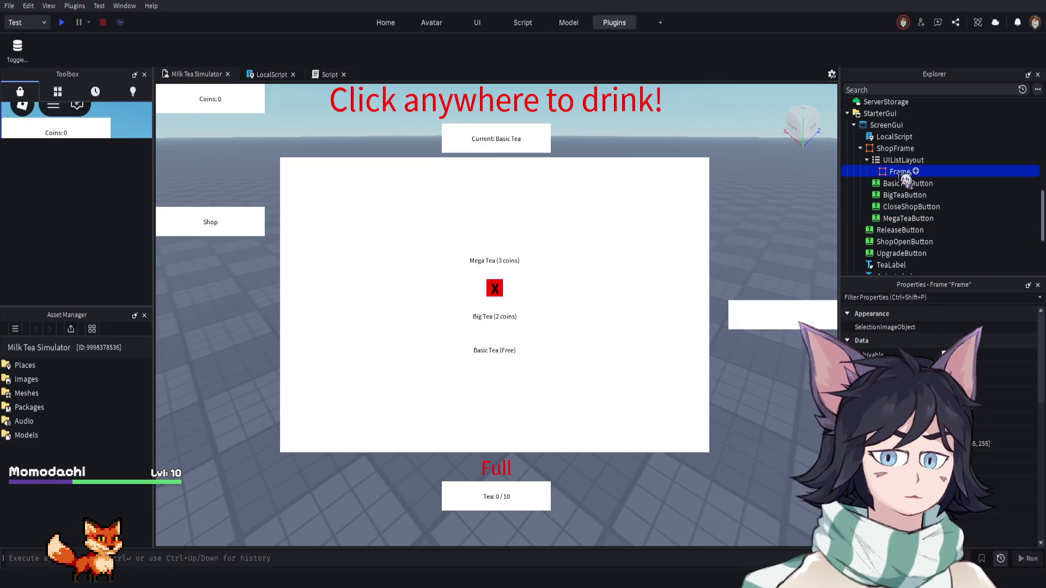
key("Delete")
left_click(905, 160)
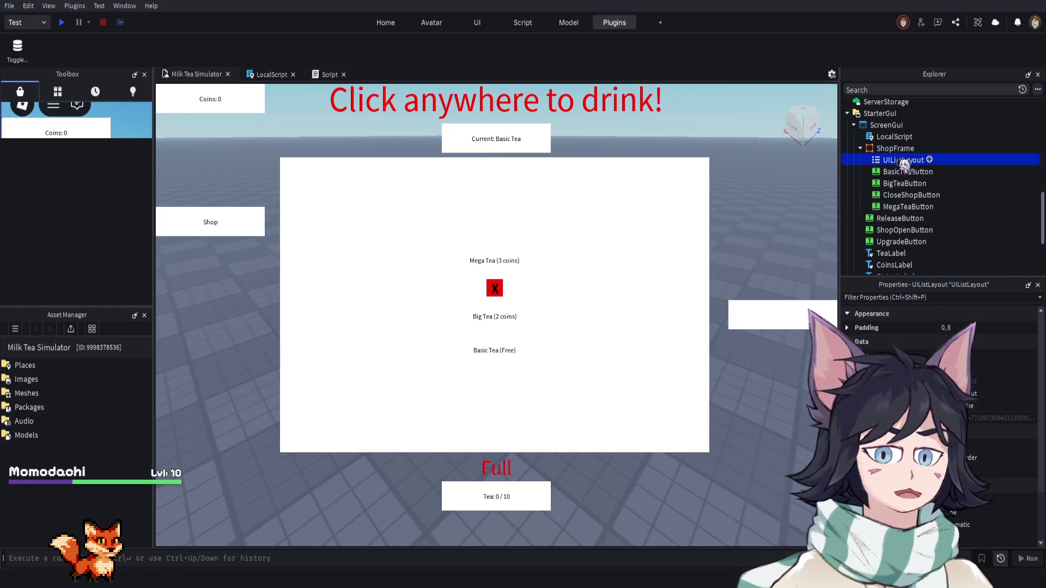
Insert a new Frame into ShopFrame and rename it ButtonContainer
left_click(872, 148)
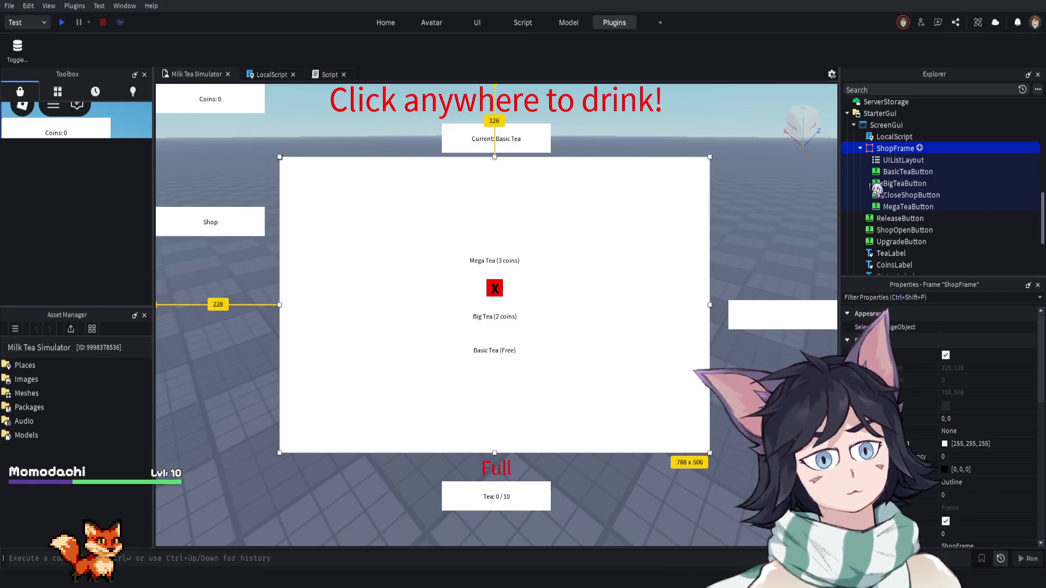
key("ctrl+v")
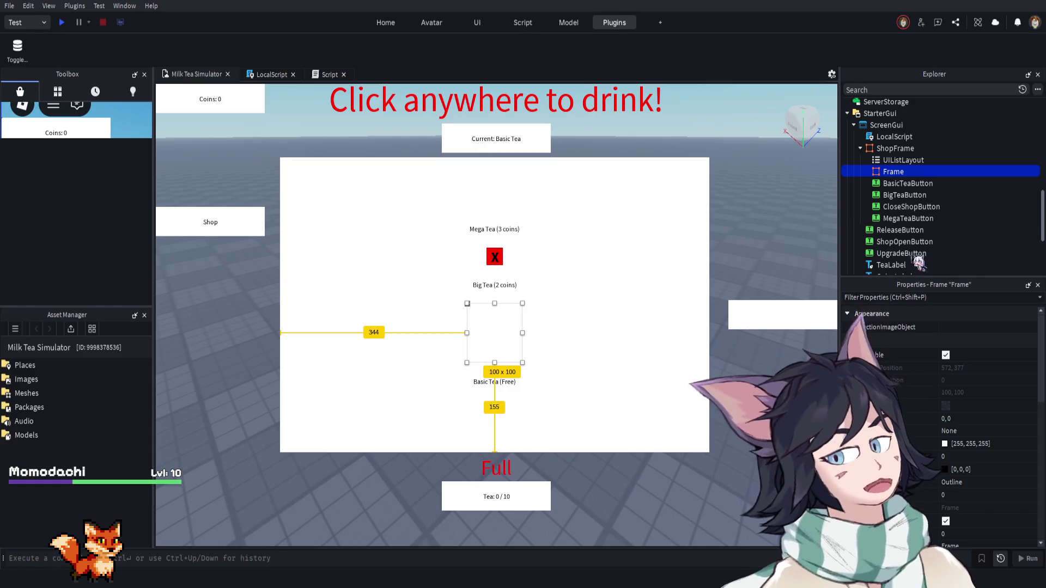
key("F2")
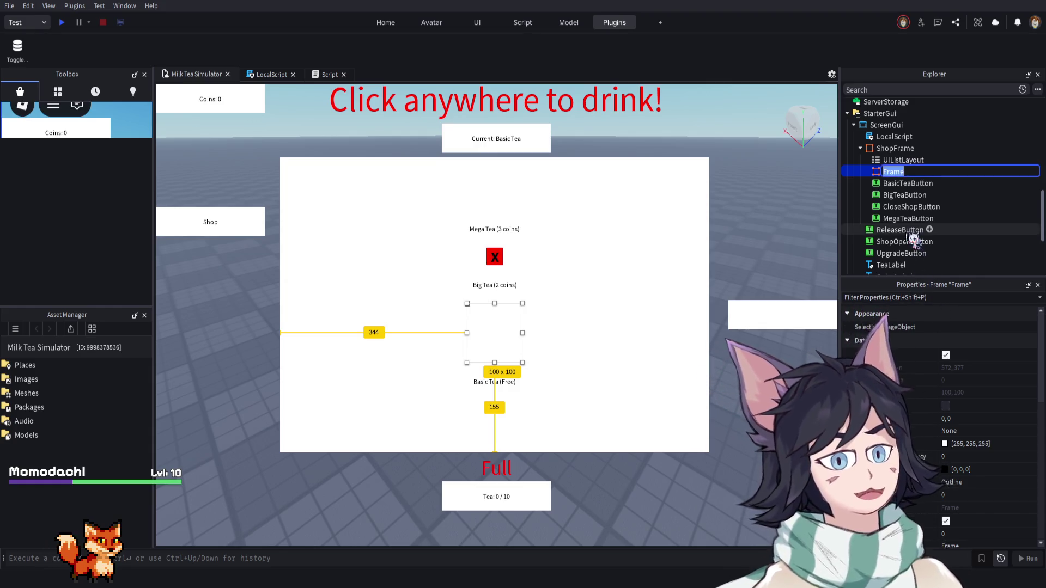
type("ButtonContai")
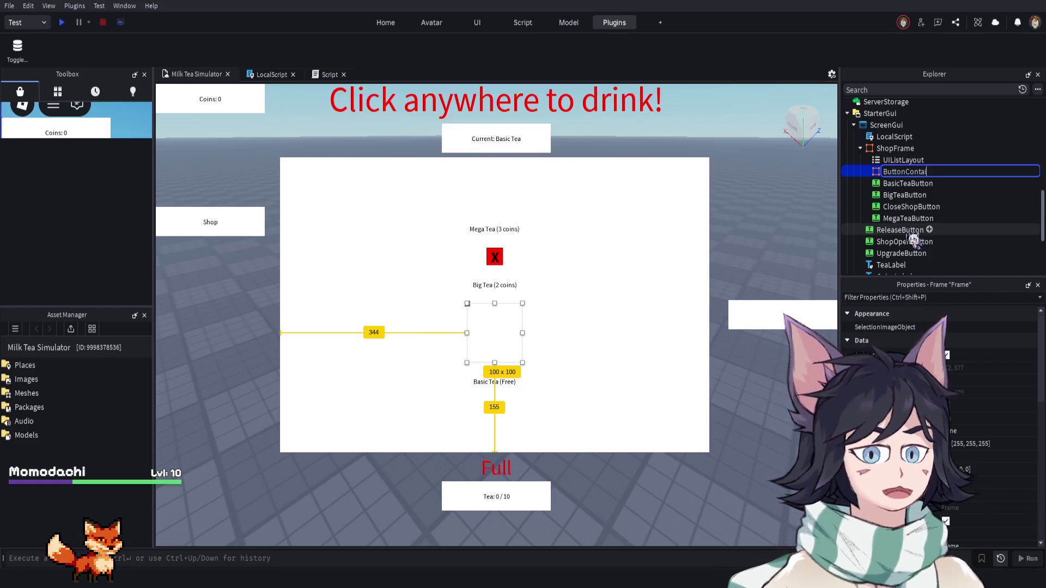
type("ner")
key("Return")
key("Up")
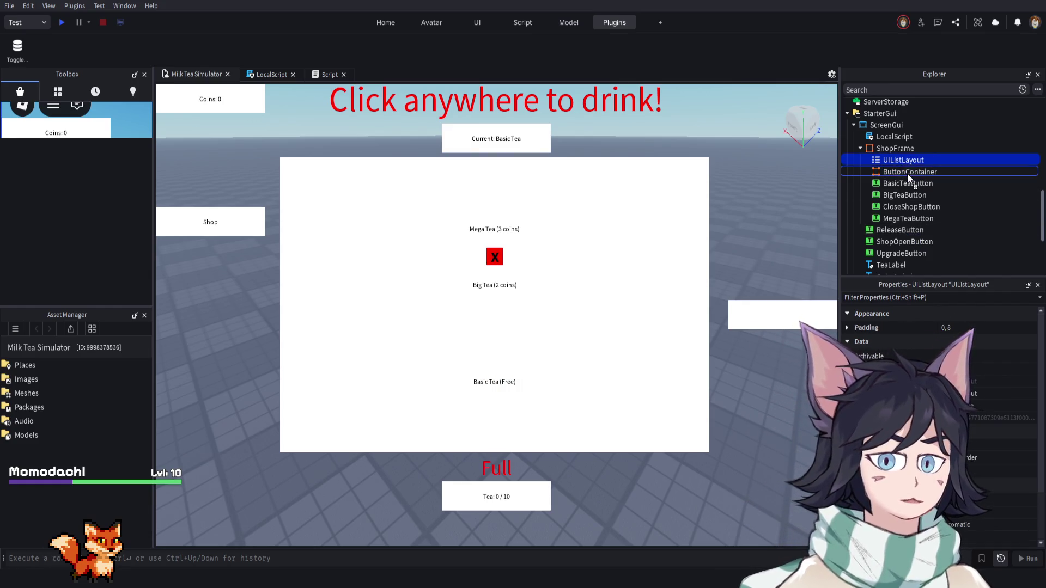
Move UIListLayout, BasicTeaButton, BigTeaButton and MegaTeaButton into ButtonContainer
left_click_drag(909, 177, 909, 173)
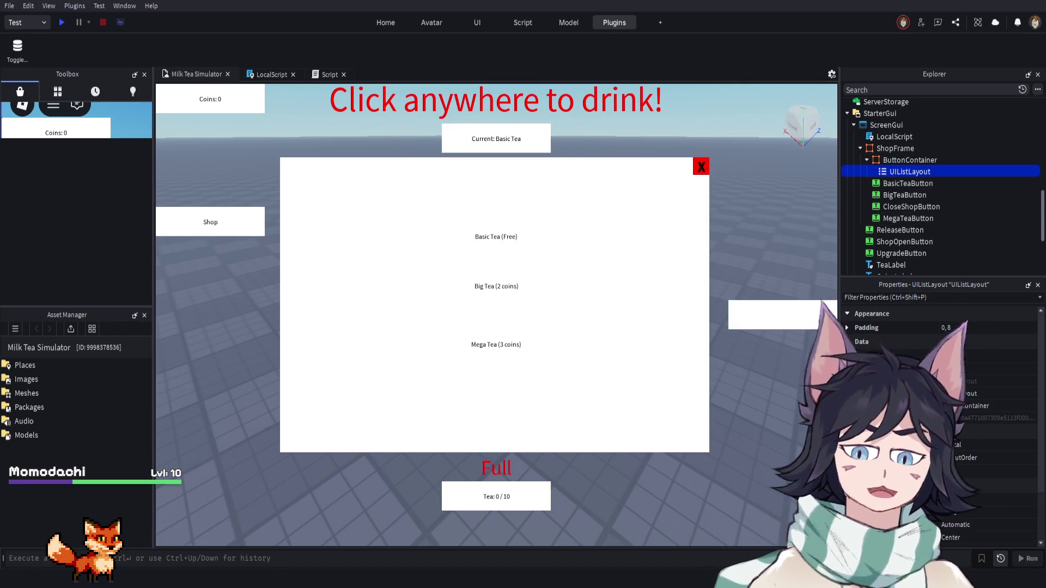
left_click(905, 183)
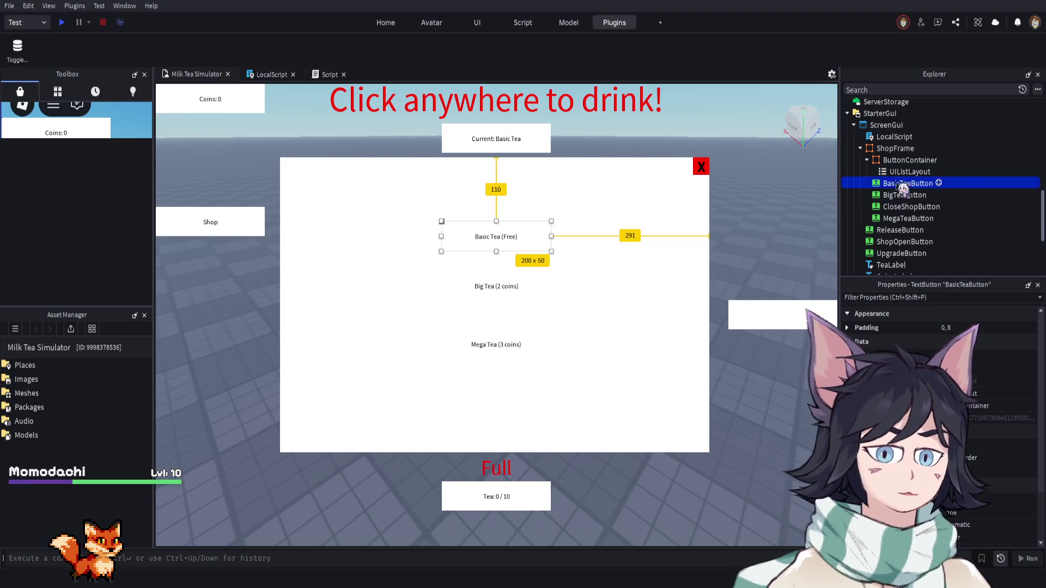
left_click(905, 195)
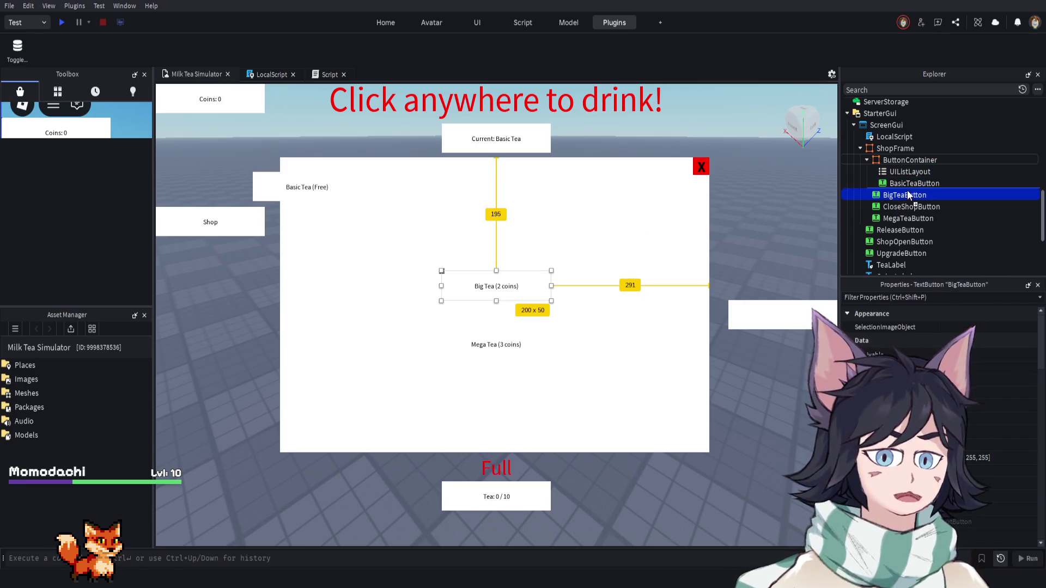
left_click(906, 218)
left_click_drag(905, 218, 909, 160)
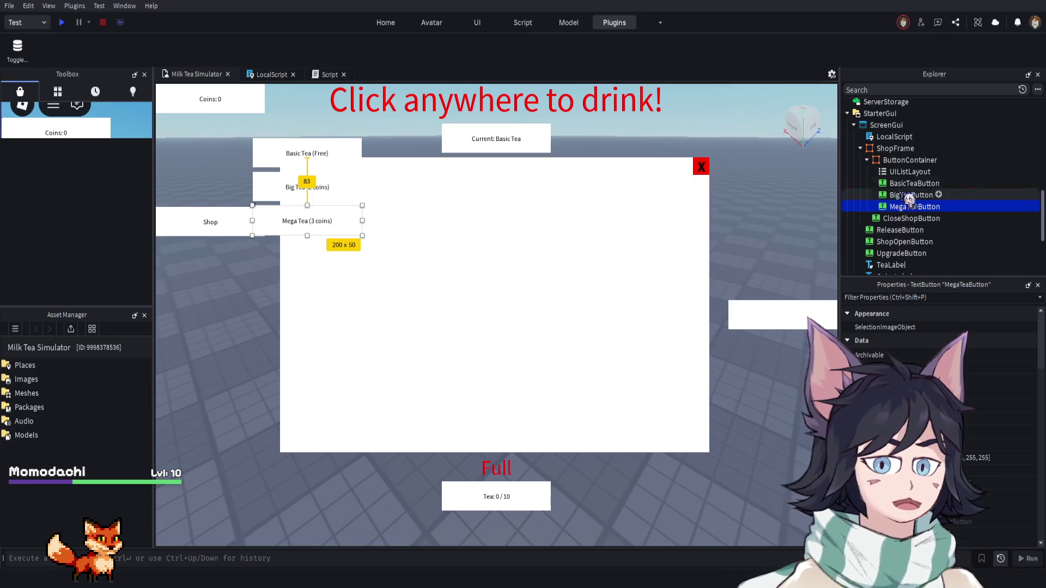
Set the UIListLayout Padding to 0, 10
left_click(910, 172)
left_click(958, 327)
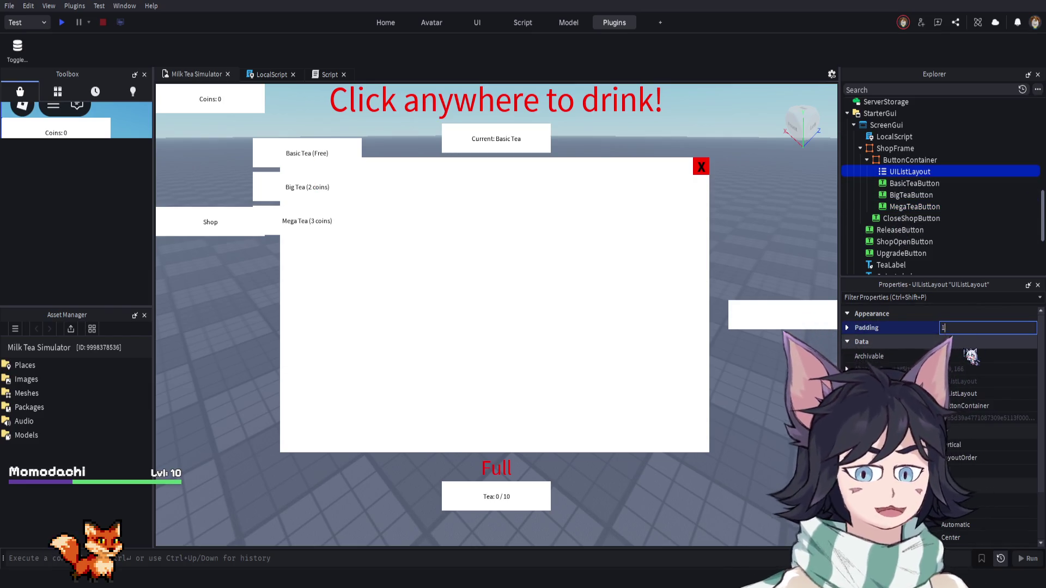
key("BackSpace")
type("10")
key("Return")
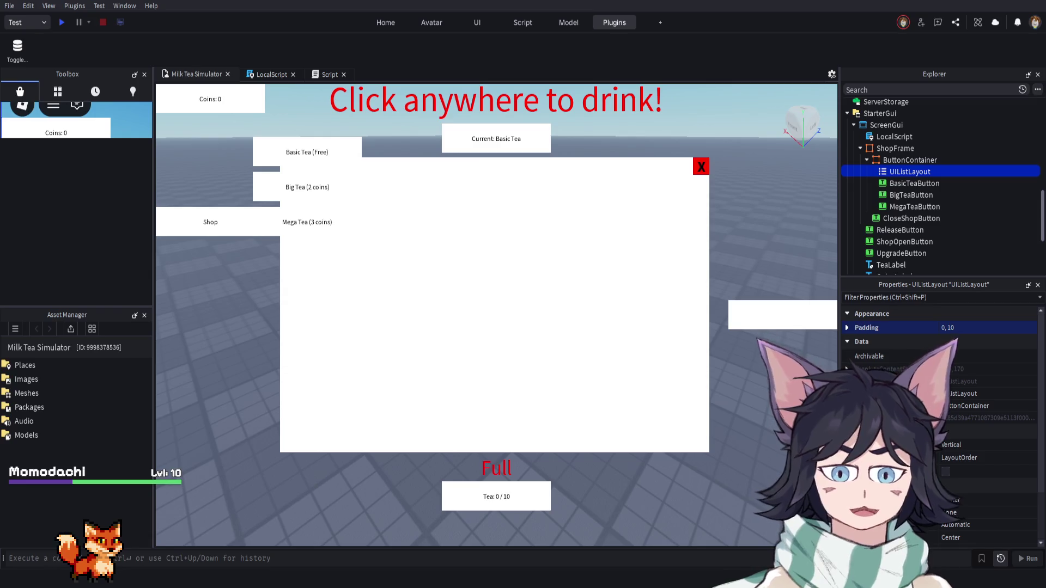
Change the list's alignment setting so the tea buttons sit lower in the panel
scroll(970, 428, "down", 2)
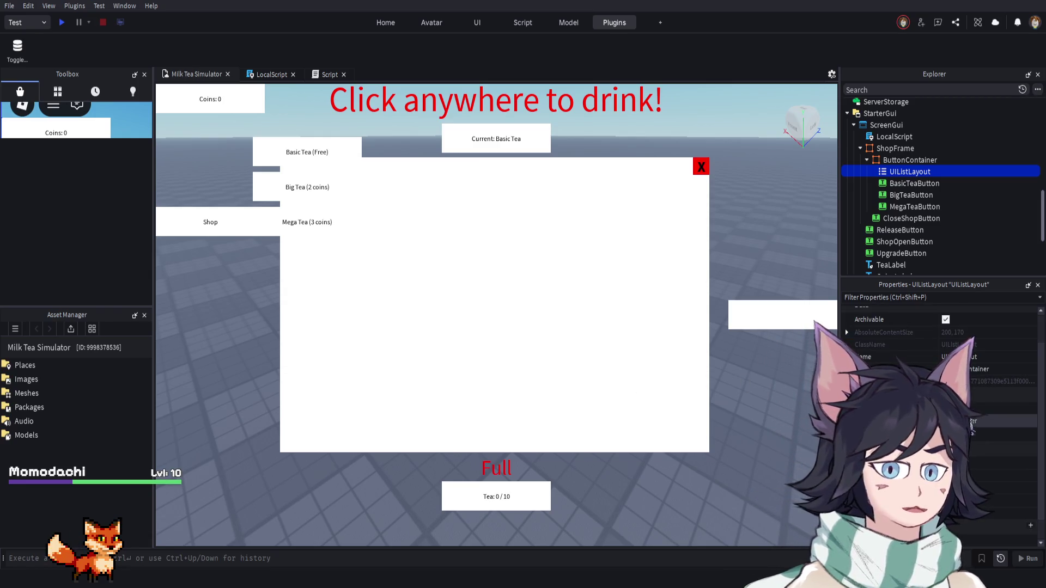
scroll(971, 430, "down", 2)
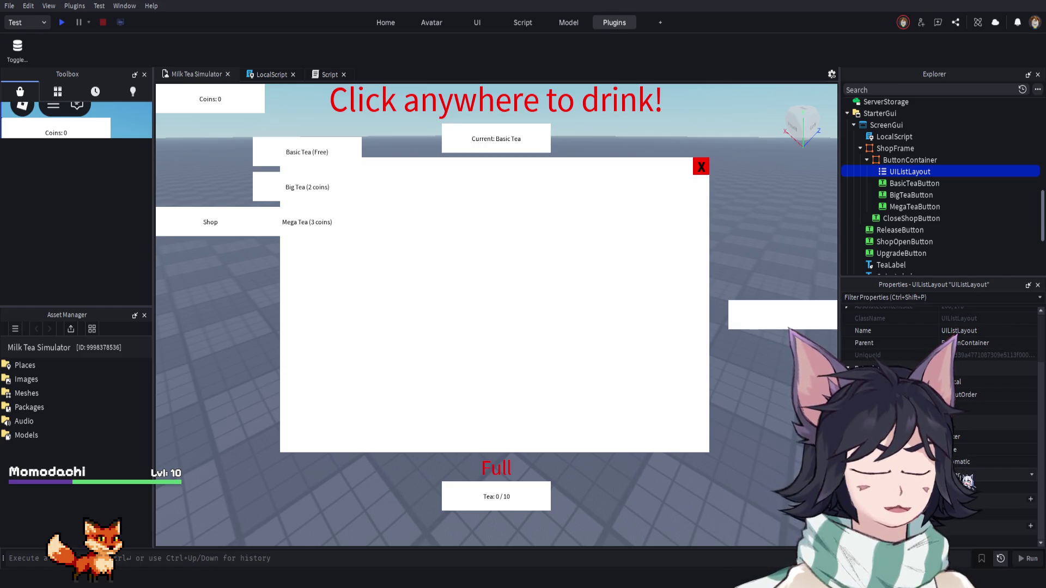
left_click(971, 515)
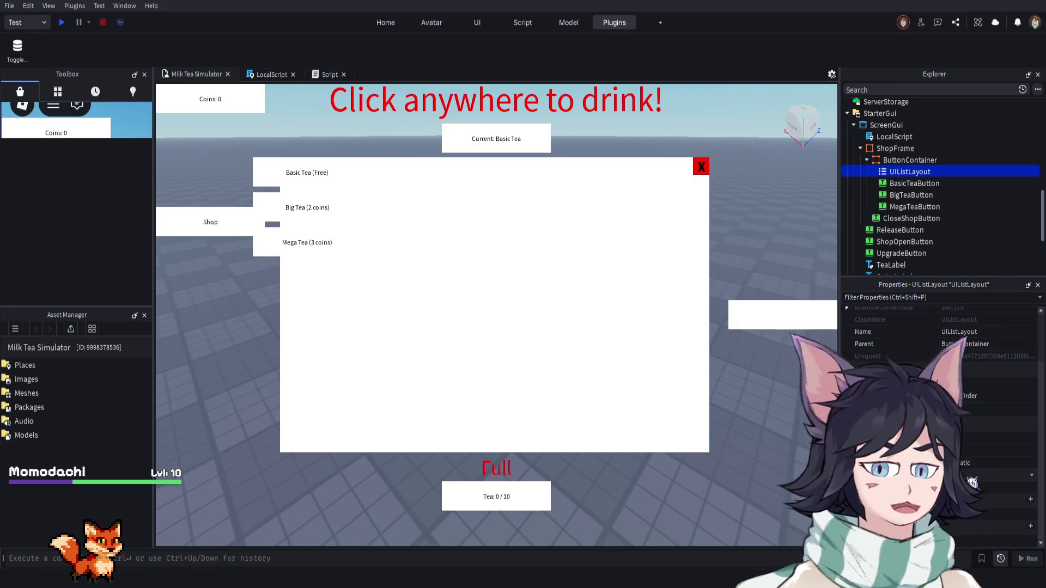
left_click(970, 481)
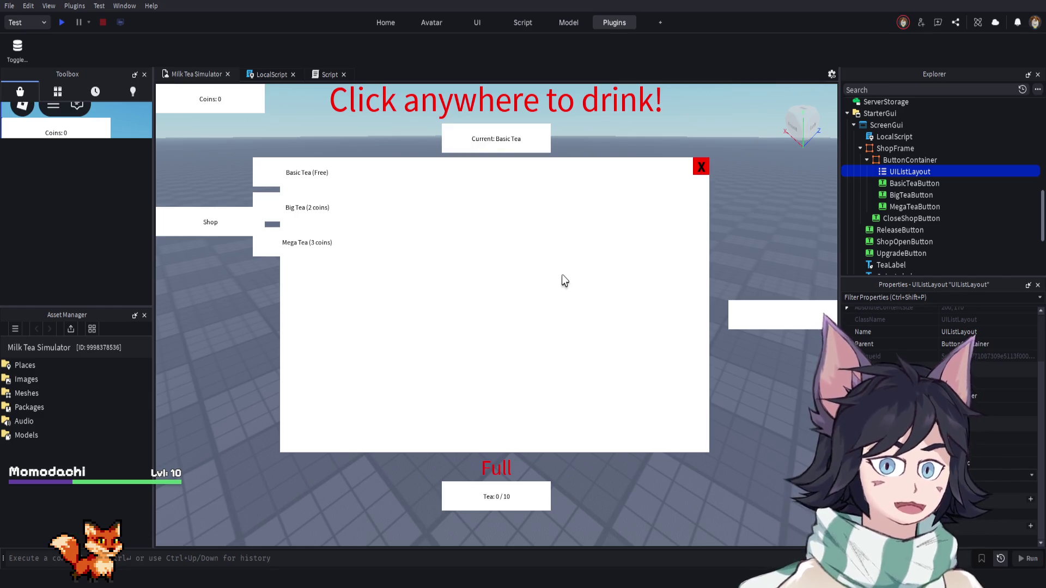
left_click(980, 475)
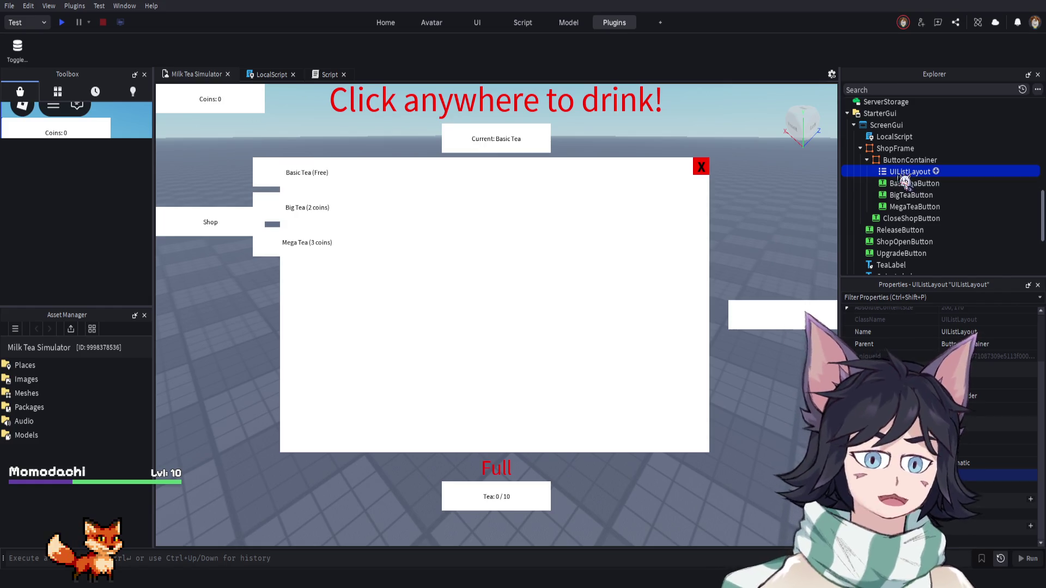
left_click(348, 177)
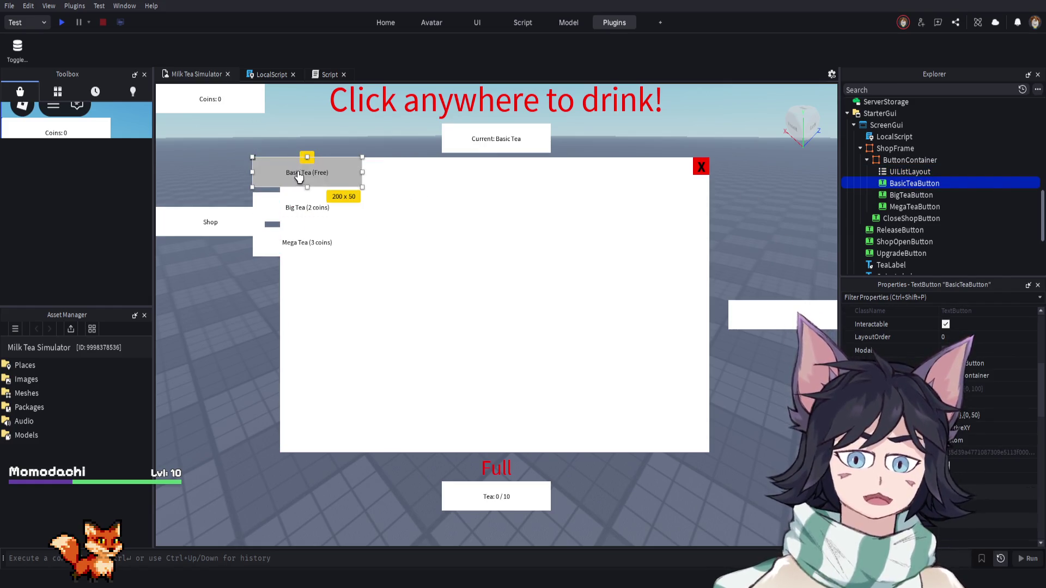
left_click(910, 171)
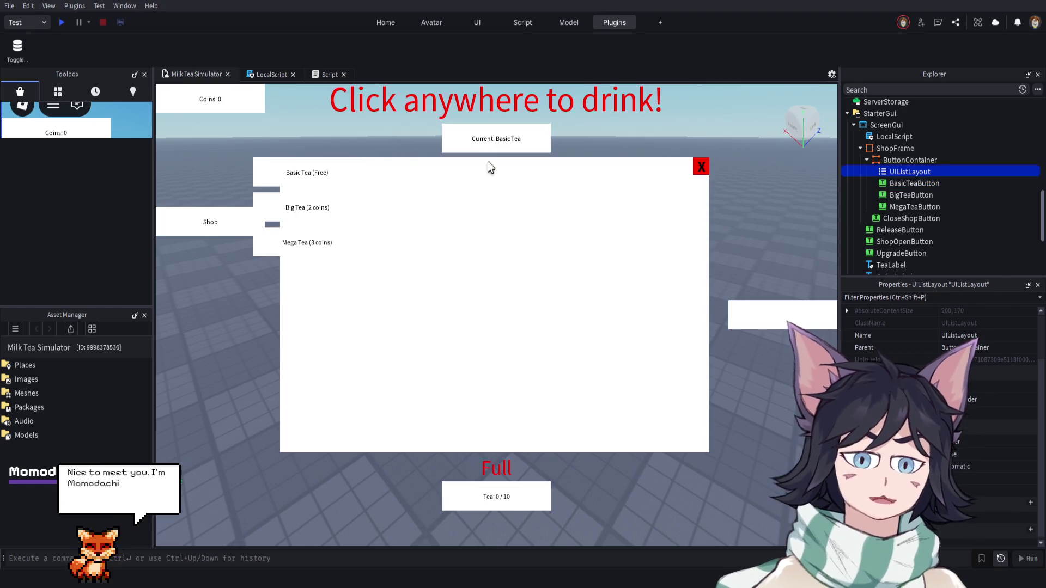
scroll(953, 381, "up", 2)
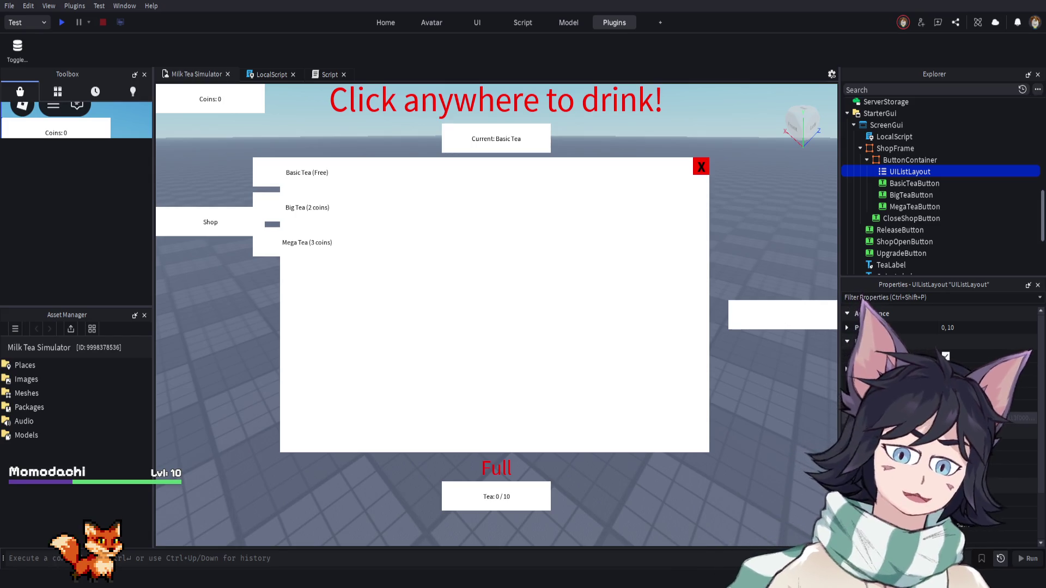
scroll(937, 370, "down", 2)
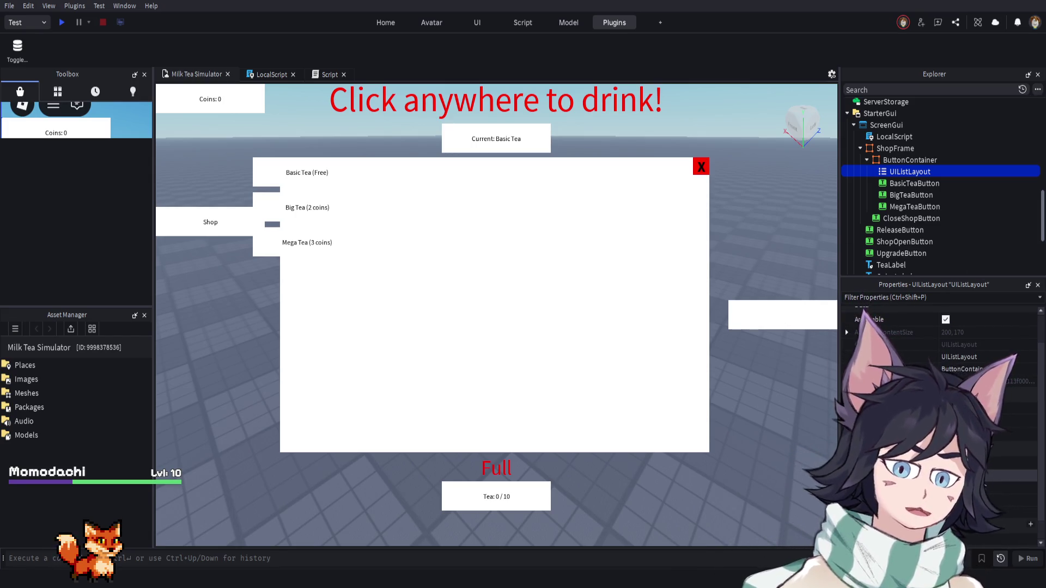
scroll(936, 371, "down", 1)
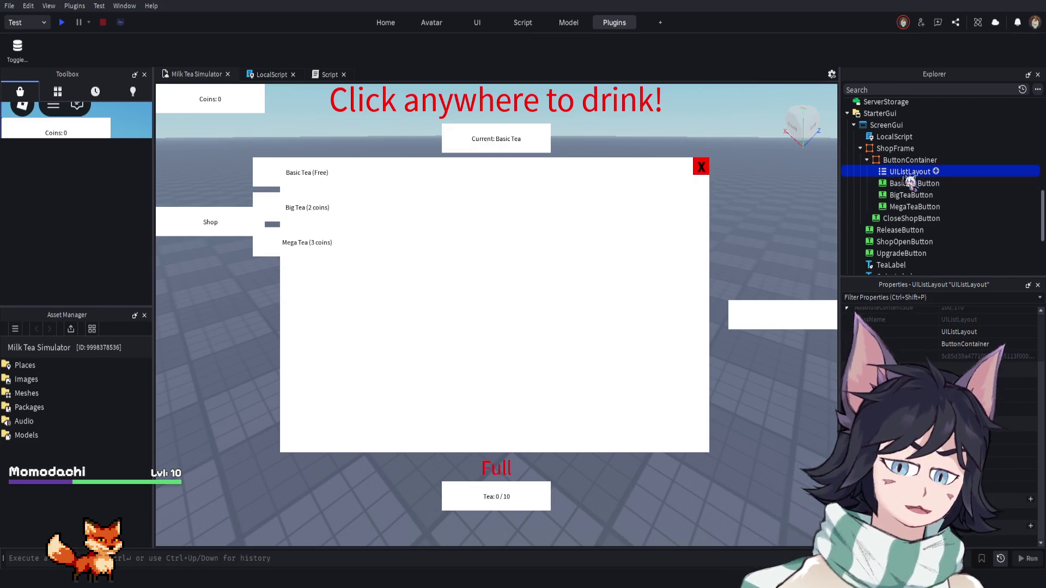
double_click(908, 175)
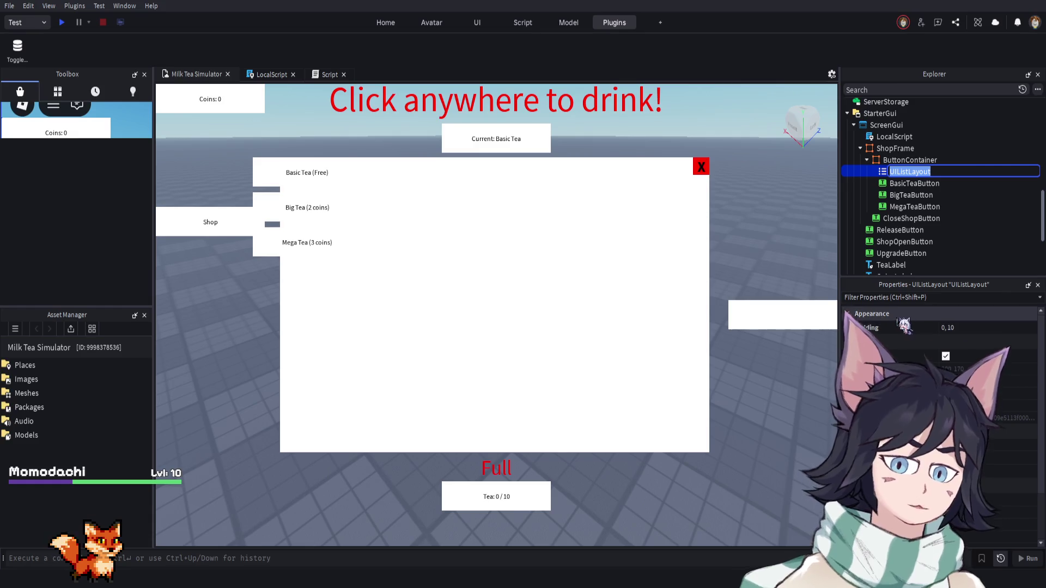
Change the UIListLayout Padding to 10, 10, leaving only Basic Tea (Free) visible
left_click(848, 315)
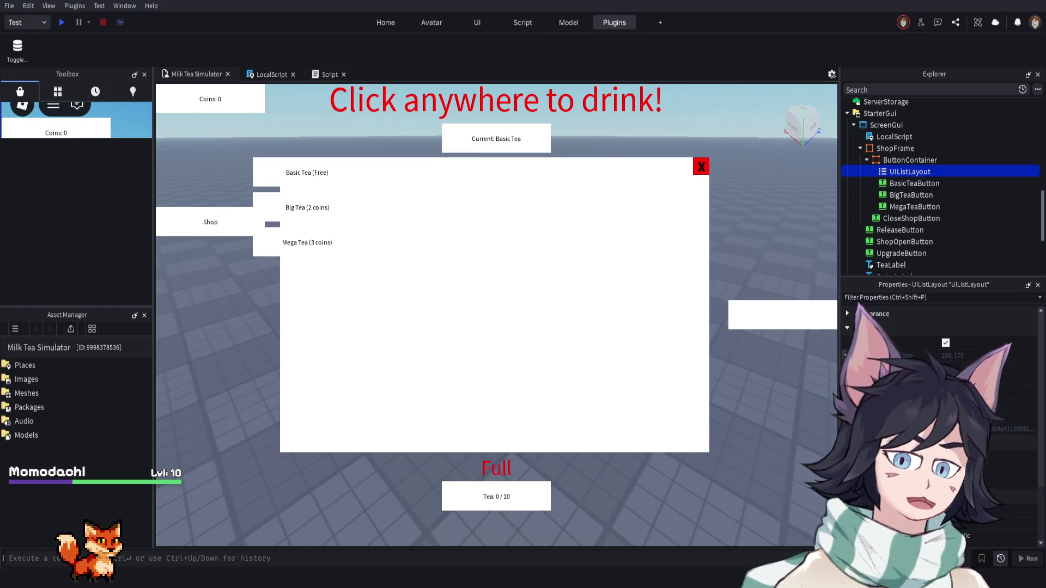
left_click(848, 313)
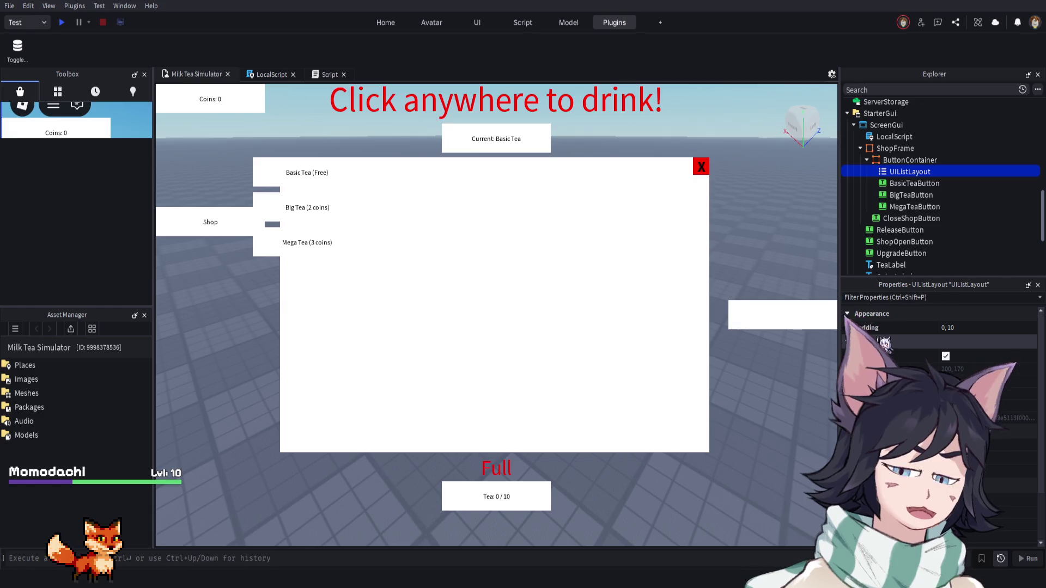
left_click(847, 327)
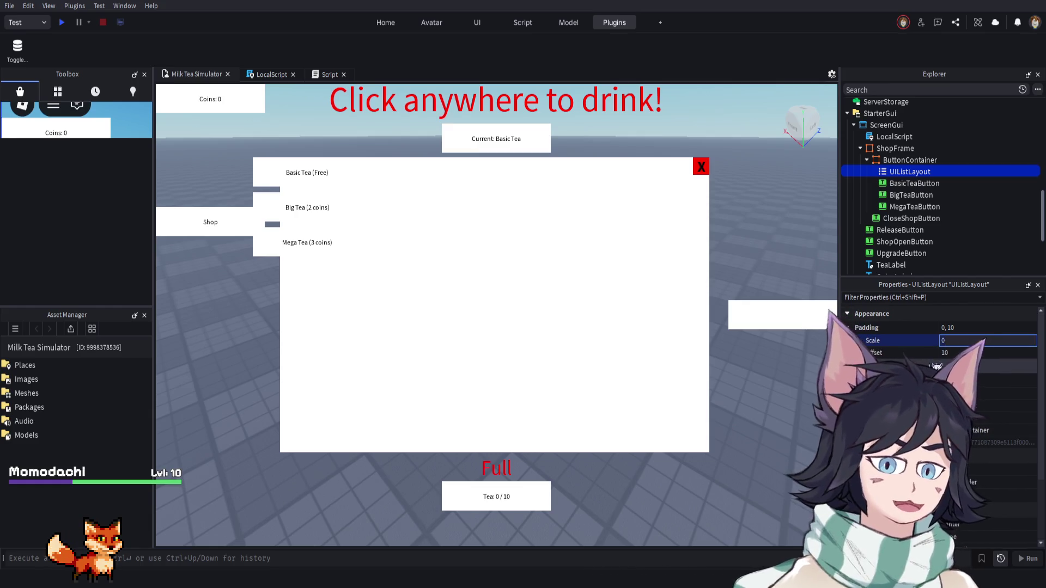
type("0")
key("Return")
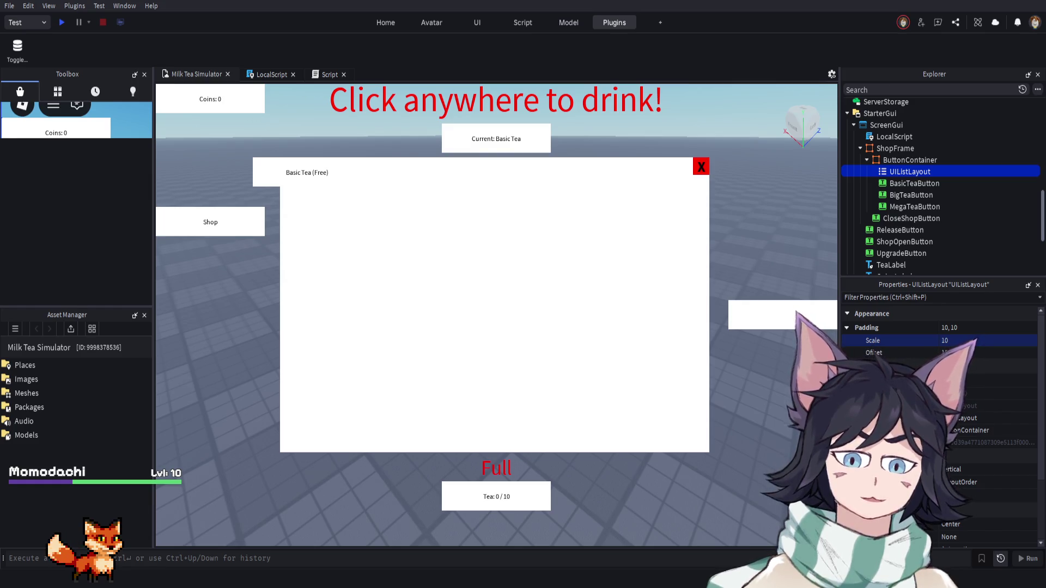
left_click(912, 160)
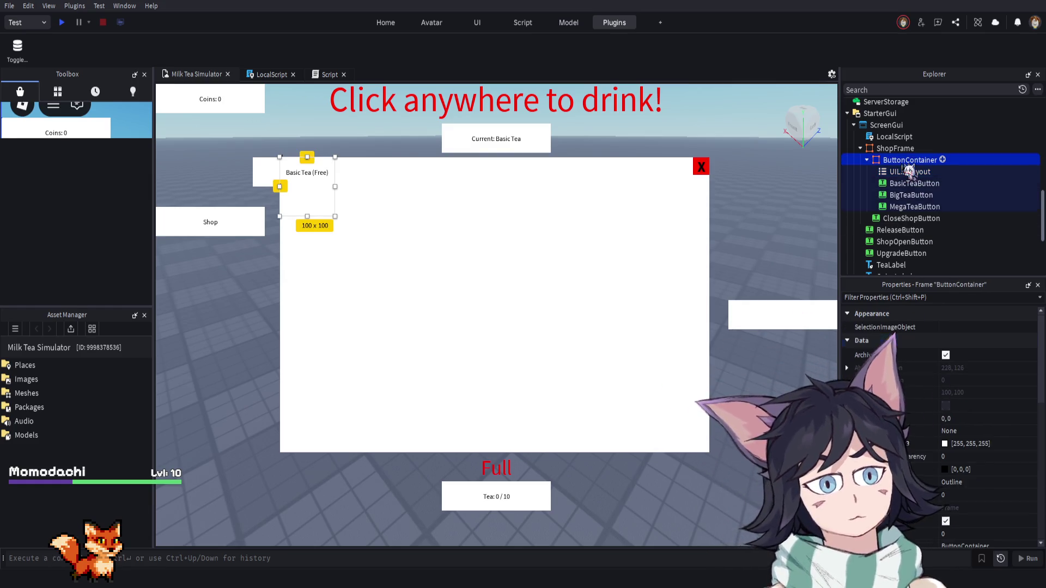
Size ButtonContainer to {1,-20},{1,-40} and stretch it to 788 x 506 to fill the shop frame
scroll(942, 351, "down", 2)
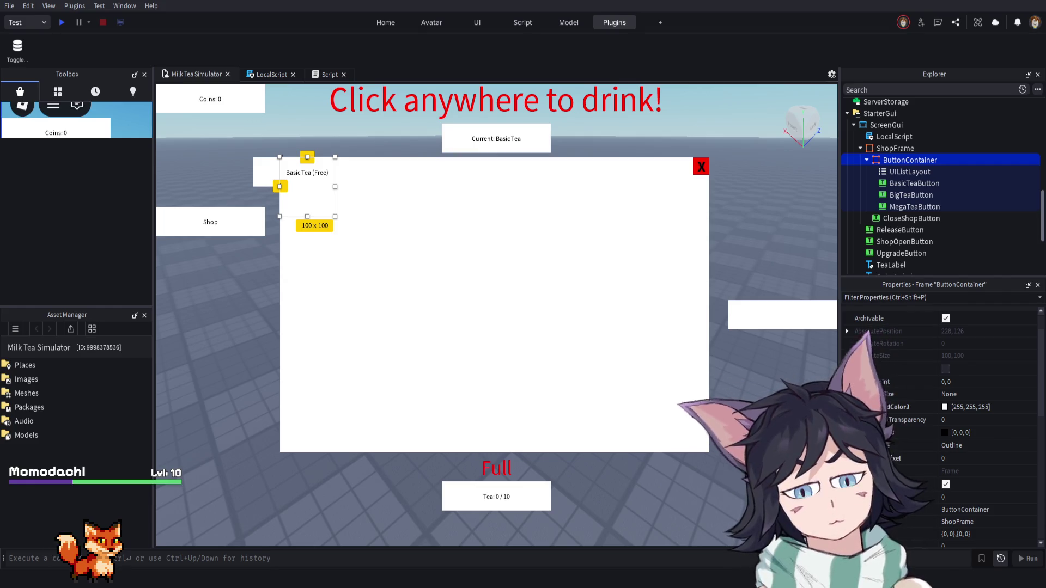
scroll(975, 416, "down", 3)
scroll(975, 416, "down", 3)
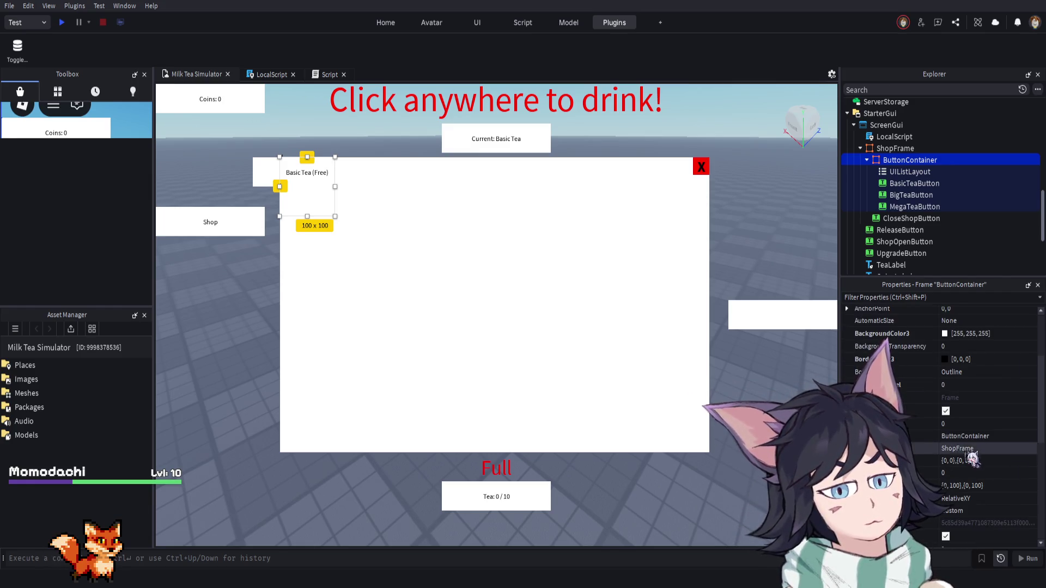
left_click(964, 460)
left_click(963, 485)
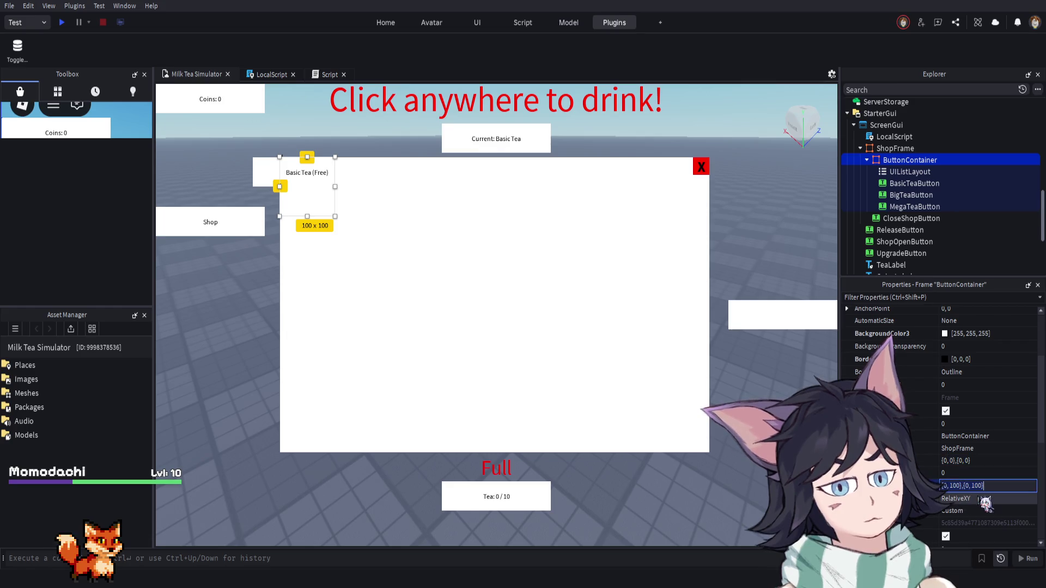
key("Return")
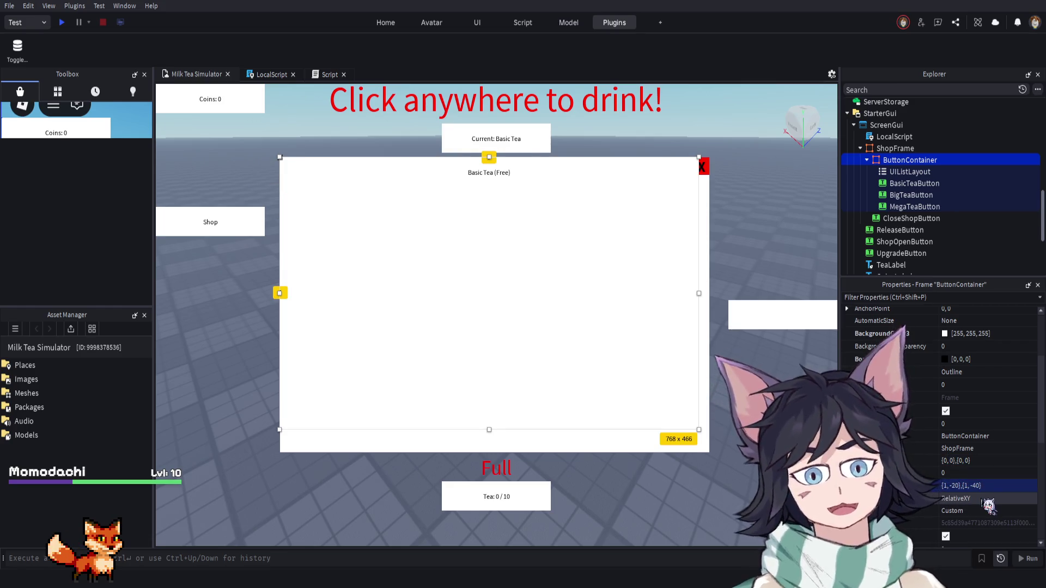
left_click_drag(699, 431, 708, 451)
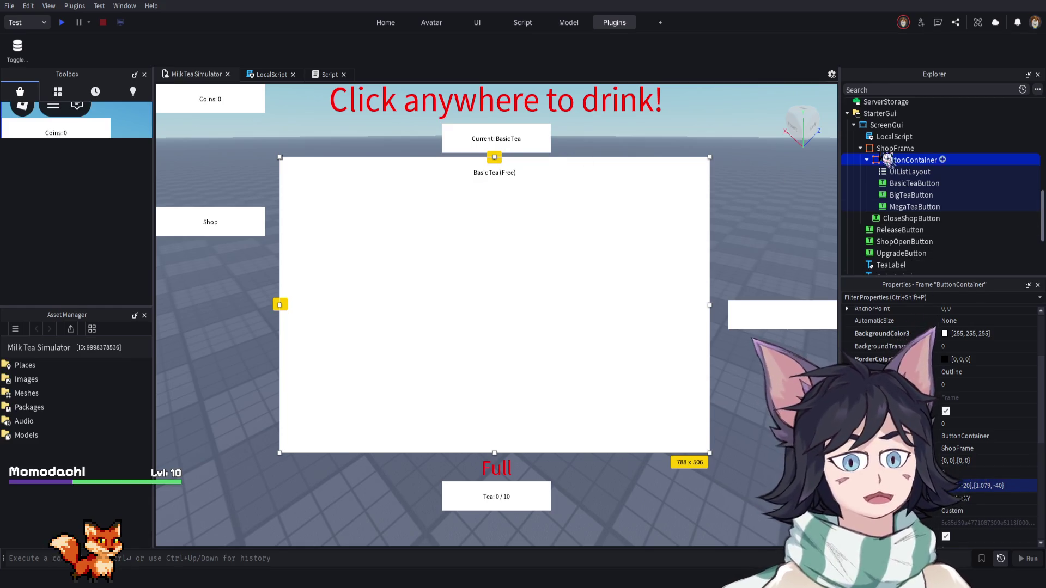
left_click(904, 173)
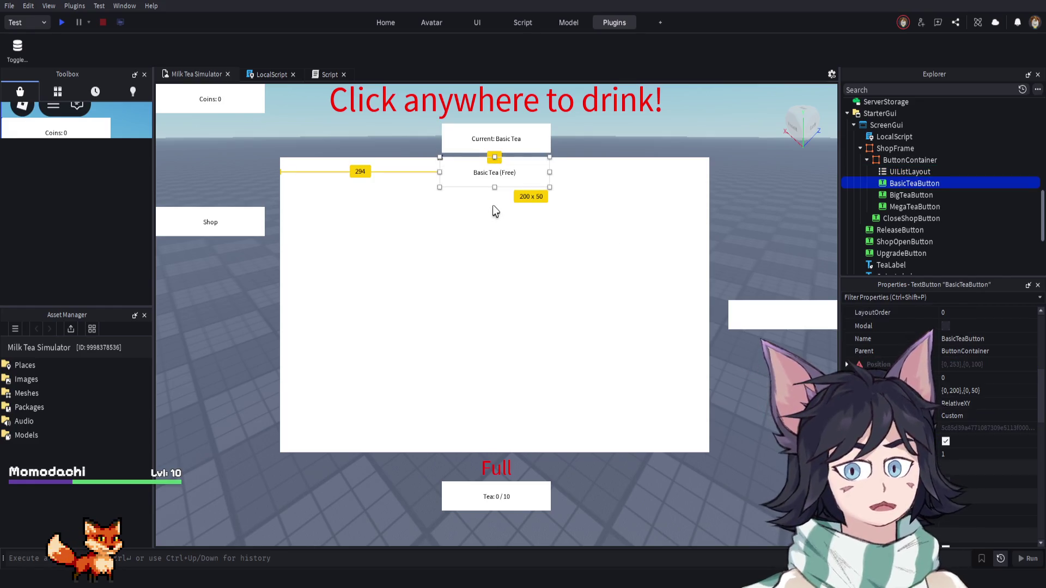
left_click(913, 185)
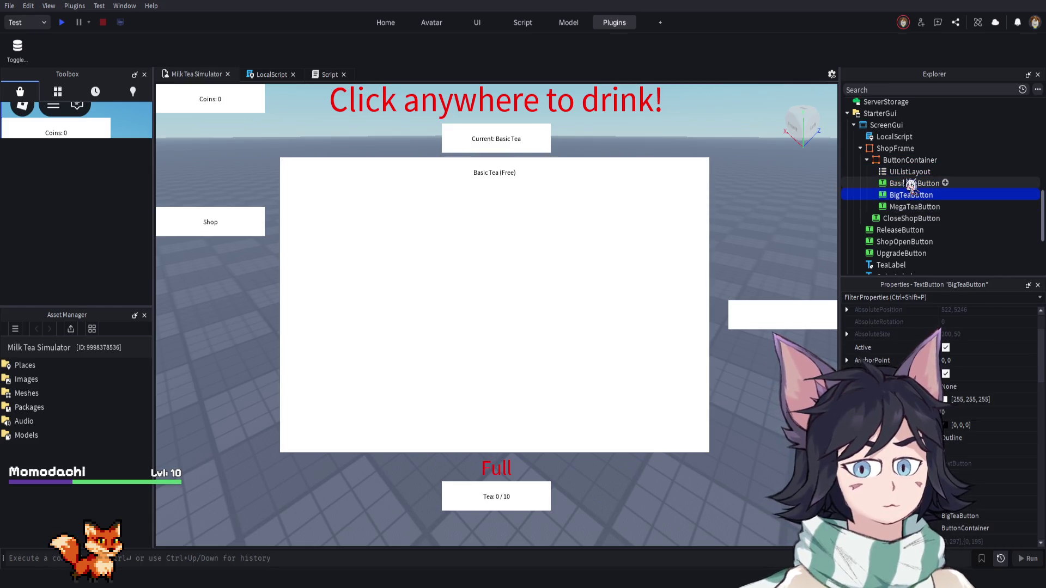
left_click(911, 171)
left_click(911, 160)
scroll(949, 414, "down", 3)
left_click(946, 404)
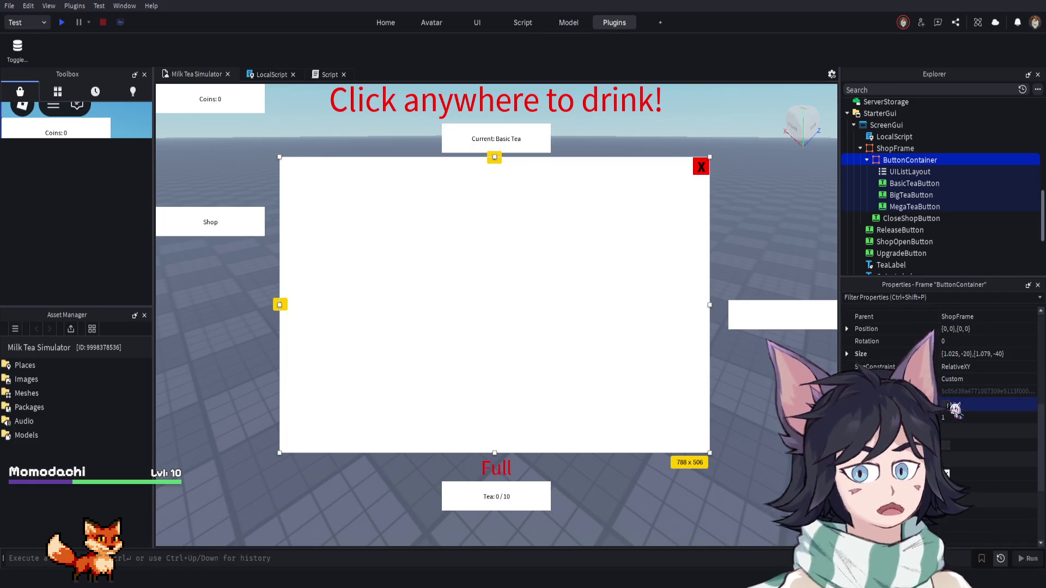
left_click(946, 404)
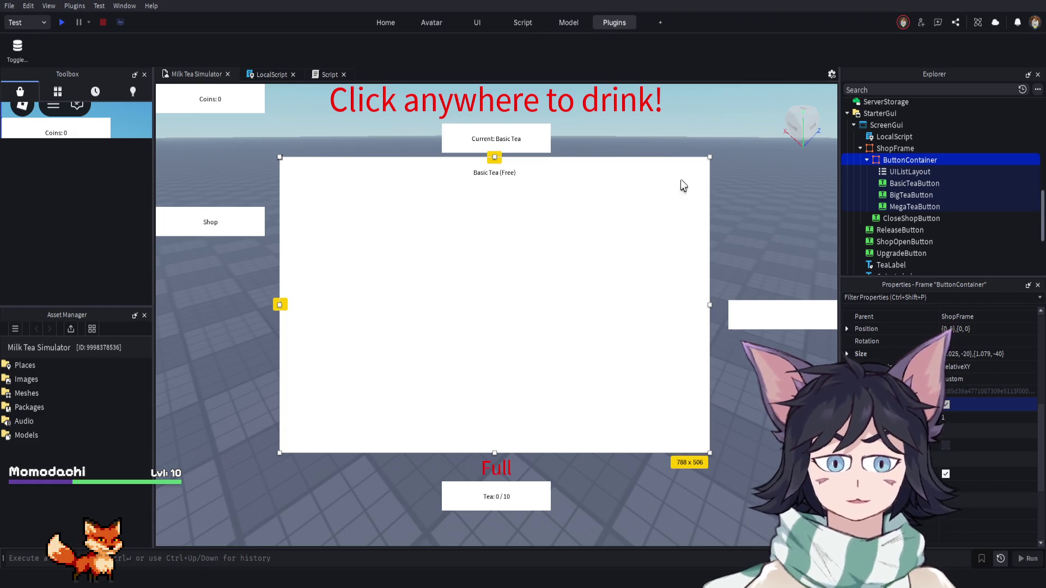
left_click(911, 218)
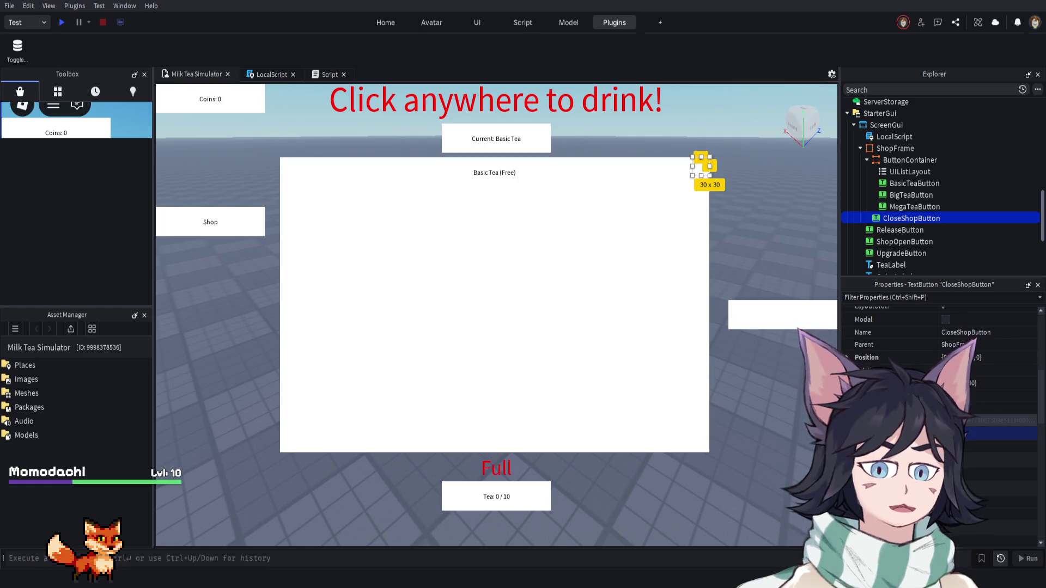
Run a quick play-test, then uncheck ShopFrame's Visible property so the shop starts hidden
left_click(61, 22)
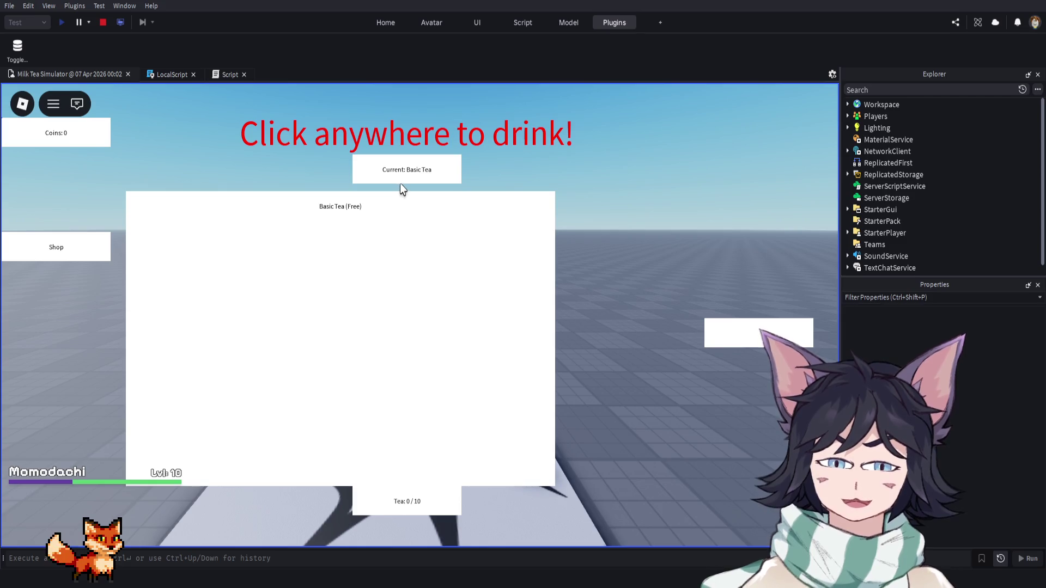
left_click(103, 22)
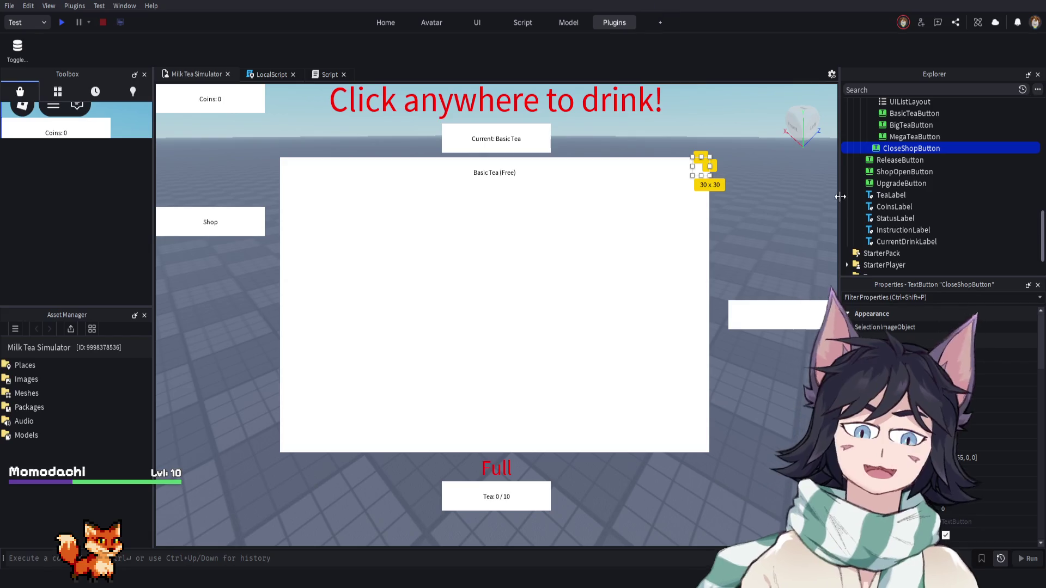
scroll(926, 163, "up", 3)
left_click(895, 128)
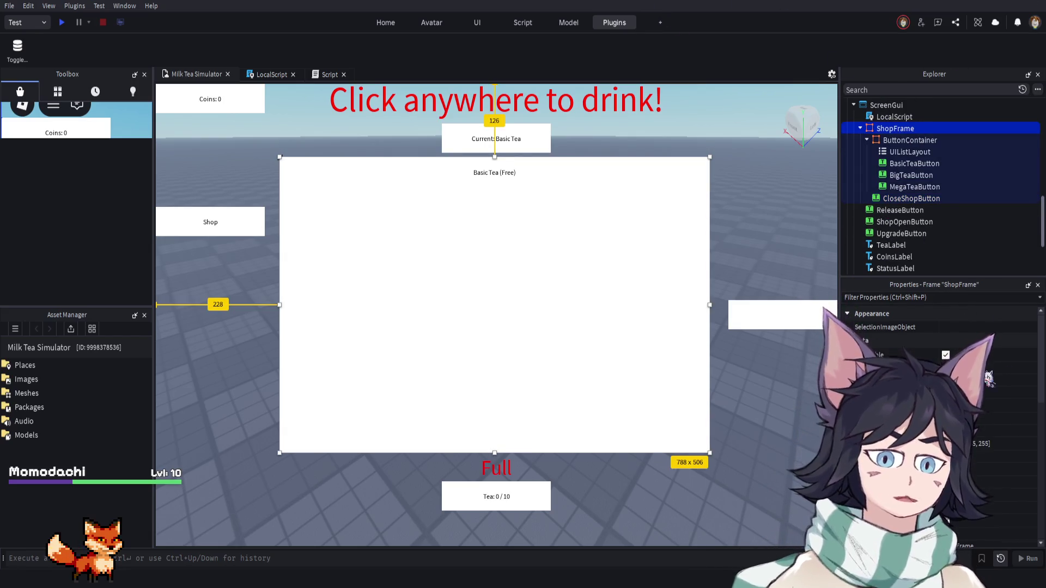
scroll(989, 377, "down", 5)
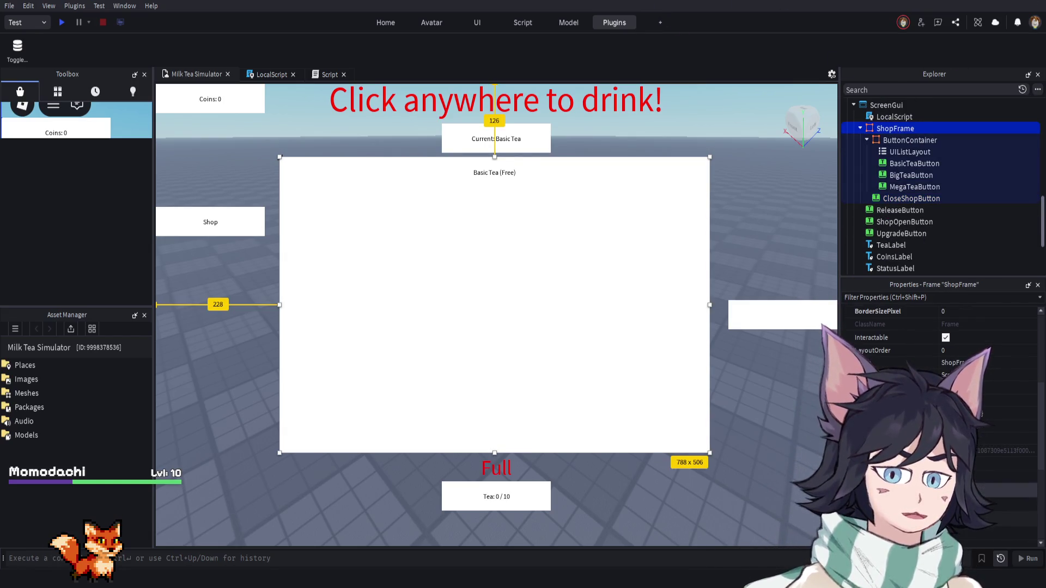
left_click(946, 477)
Play-test again to confirm the shop starts closed, then return to the LocalScript
left_click(62, 22)
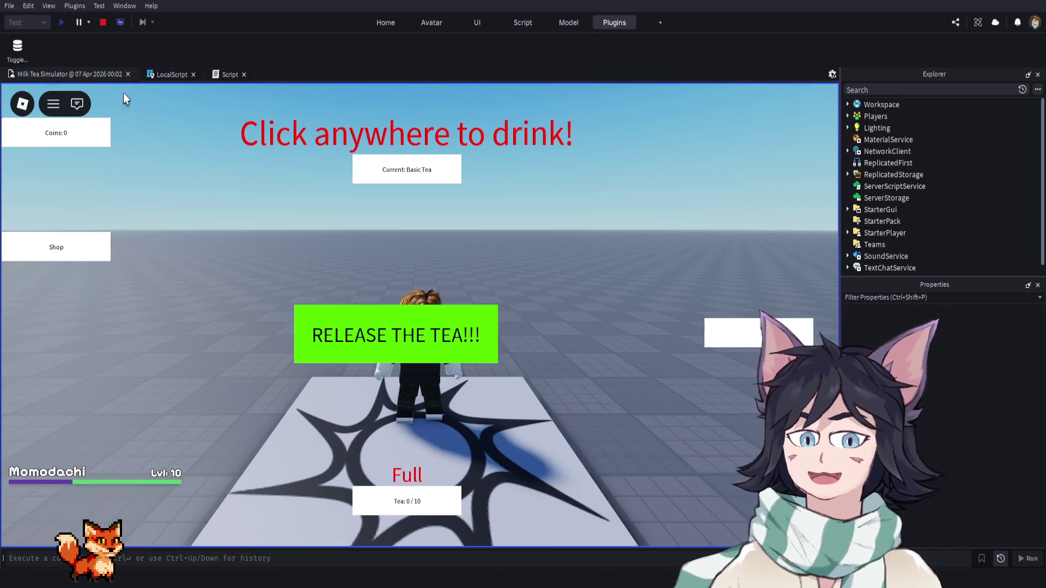
left_click(103, 23)
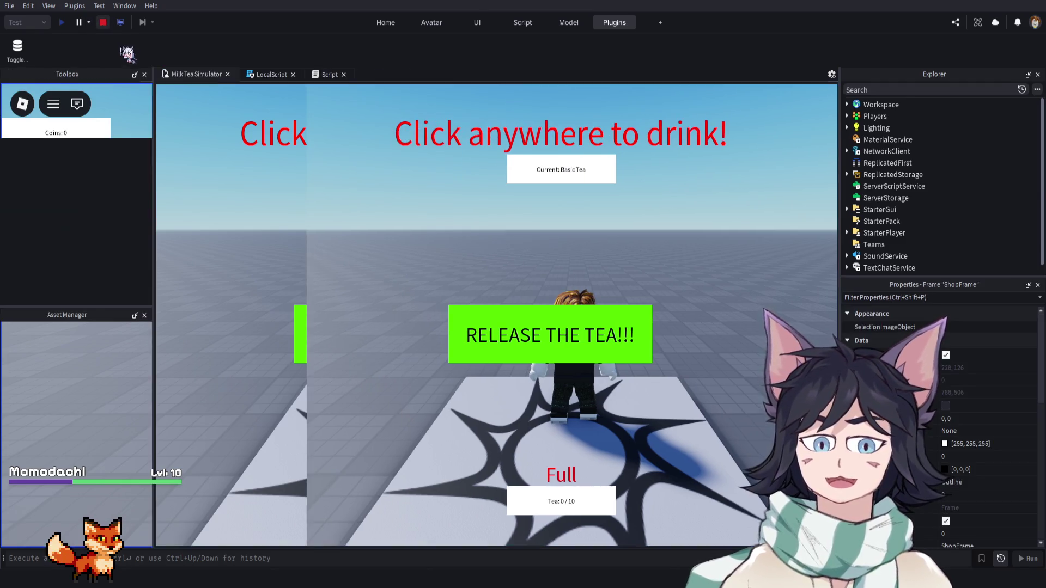
left_click(256, 75)
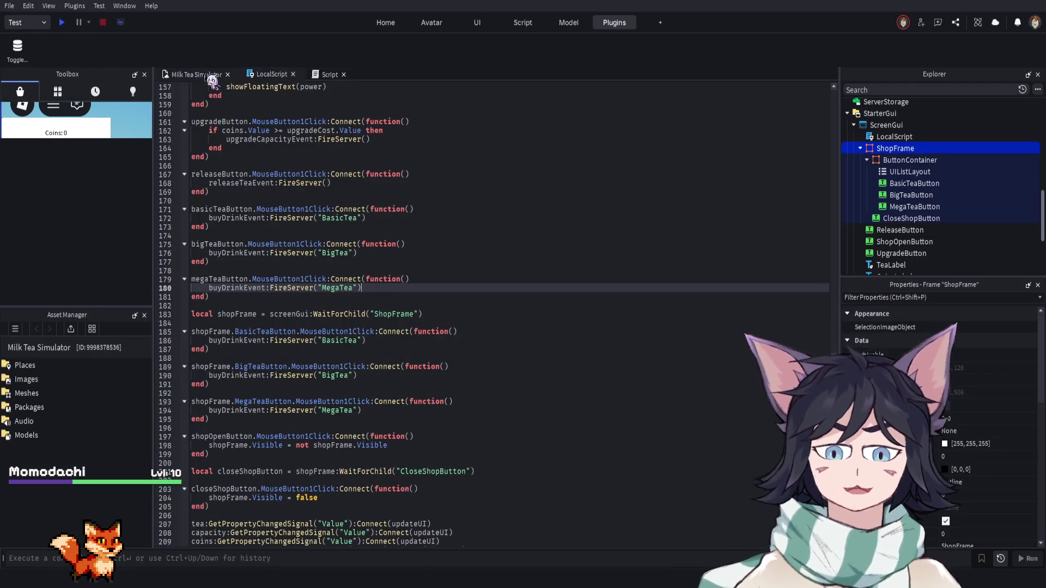
Add shopOpenButton and shopFrame lookups with a click handler toggling the shop's visibility after the close-shop handler
left_click(207, 74)
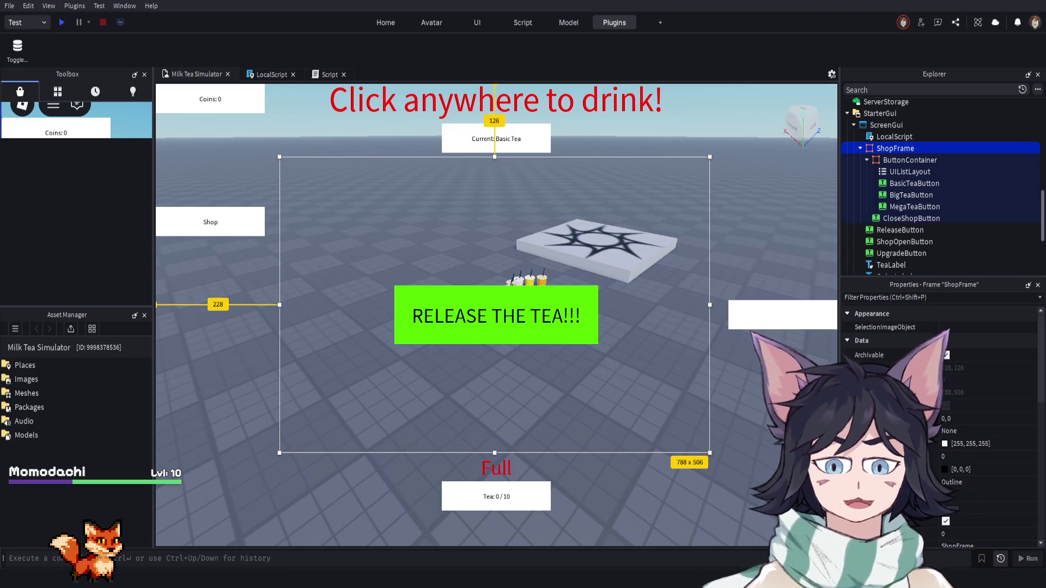
left_click(267, 75)
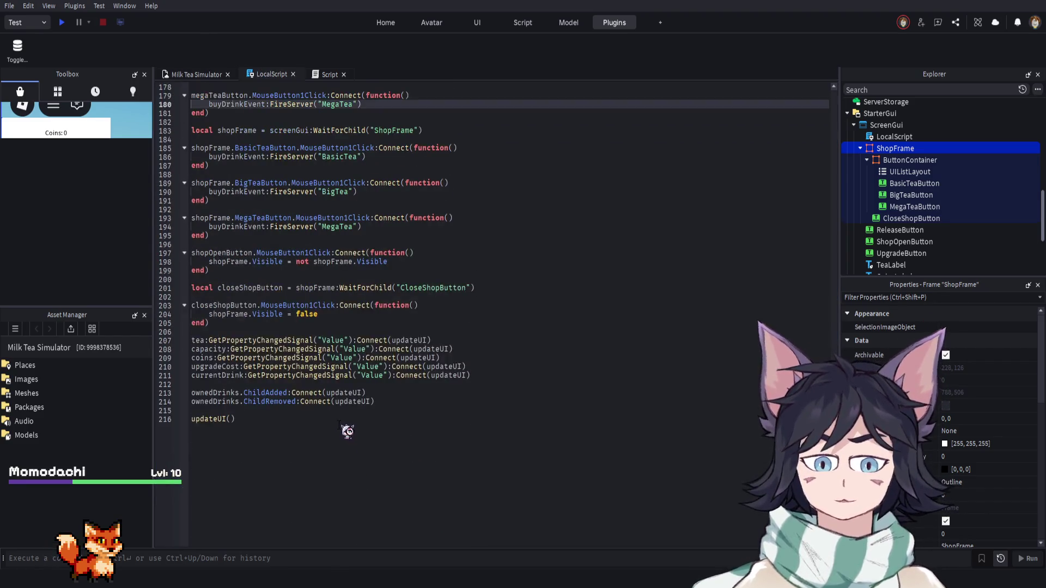
scroll(247, 341, "up", 1)
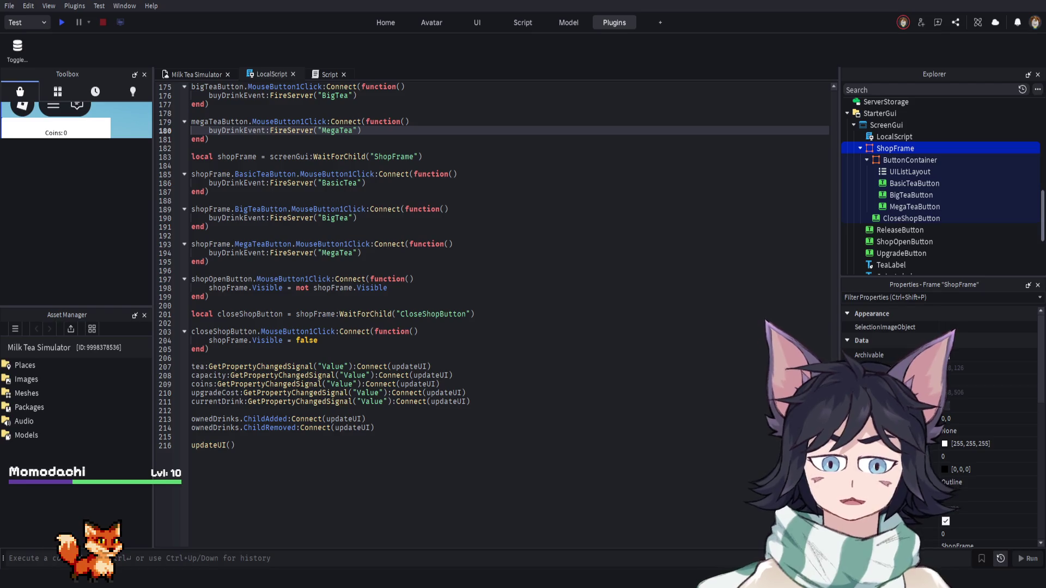
left_click(231, 351)
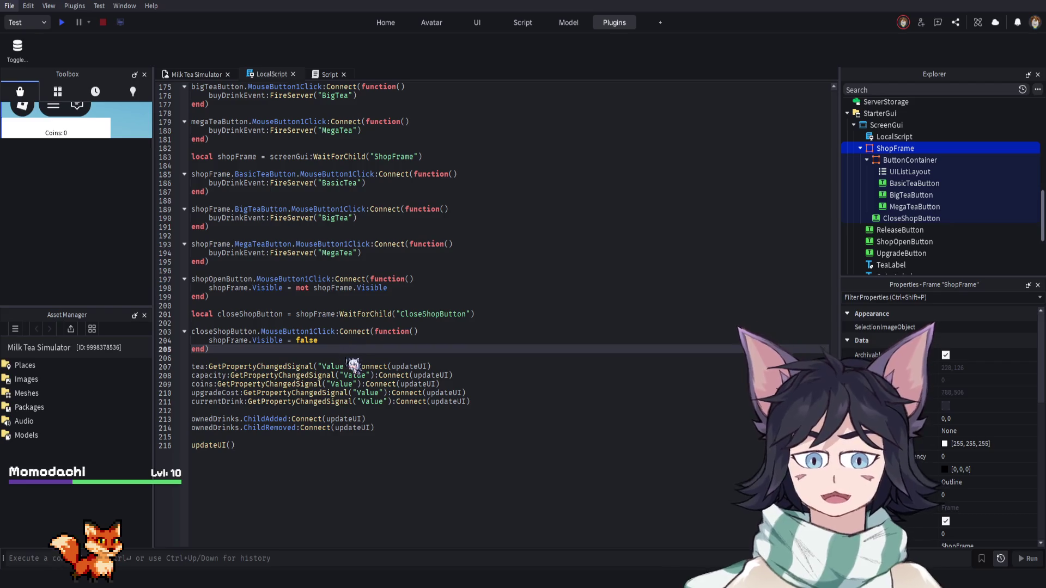
left_click(255, 358)
key("Tab")
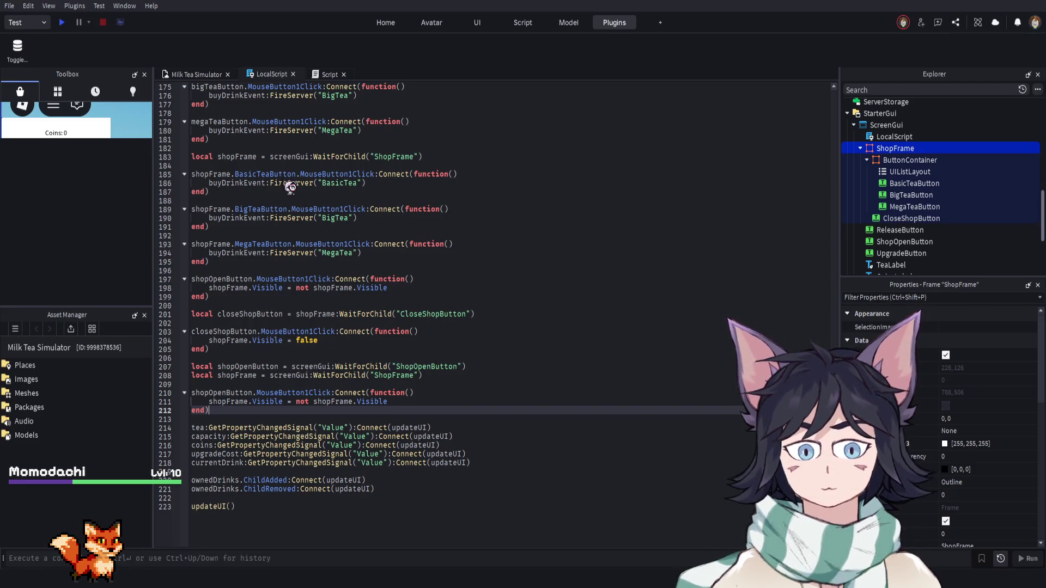
left_click(577, 325)
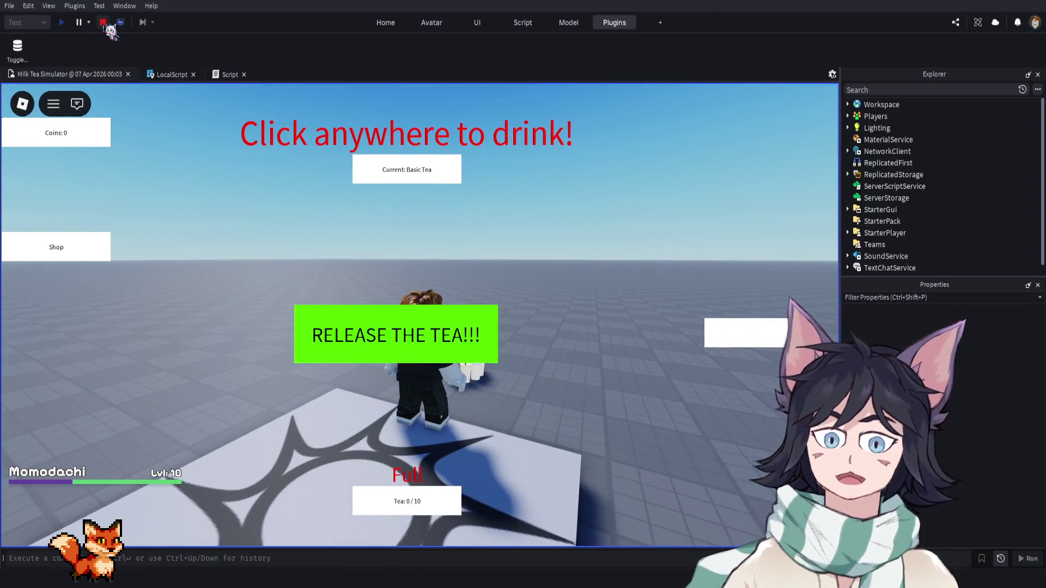
Stop the play-test, review the shopOpenButton handlers in the LocalScript, and select all its code
left_click(103, 23)
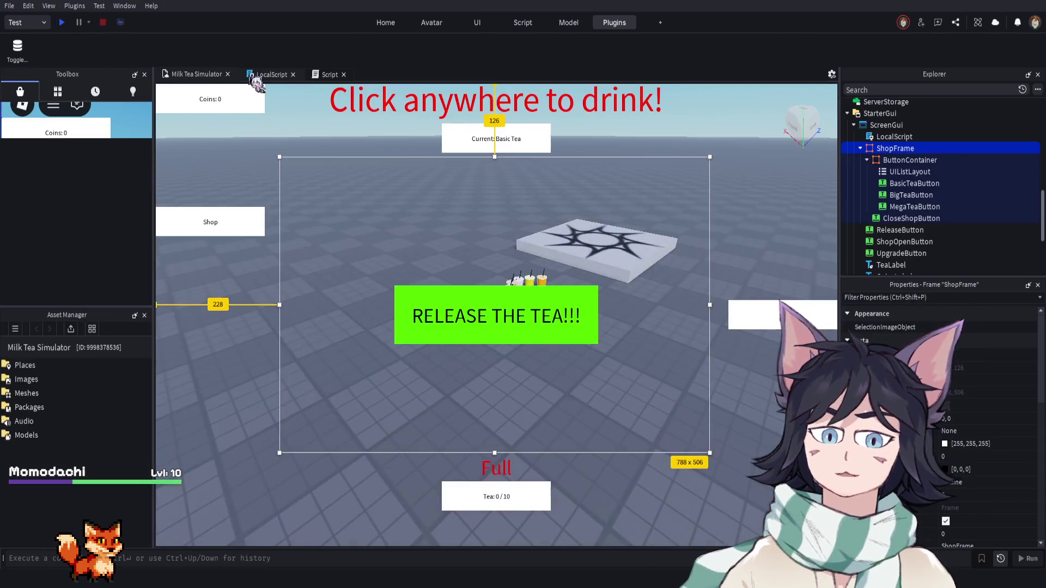
left_click(258, 75)
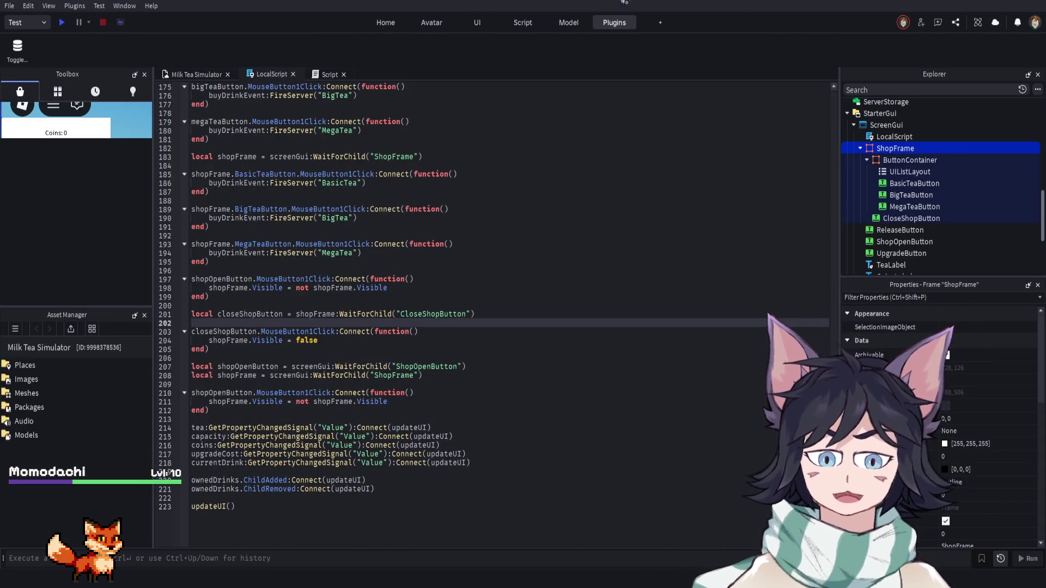
left_click(215, 365)
left_click(285, 365)
left_click(289, 396)
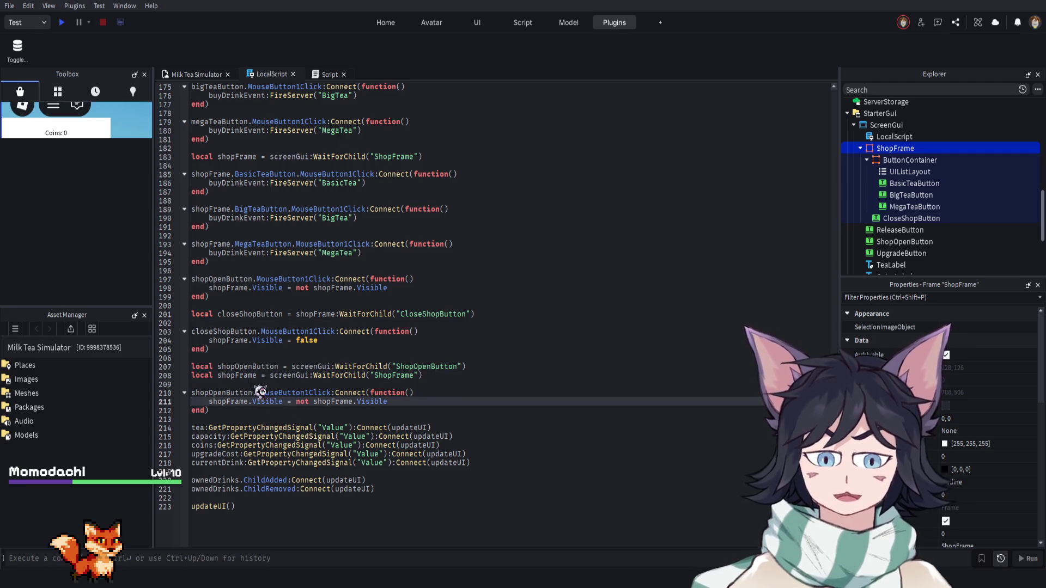
left_click(244, 364)
left_click(490, 385)
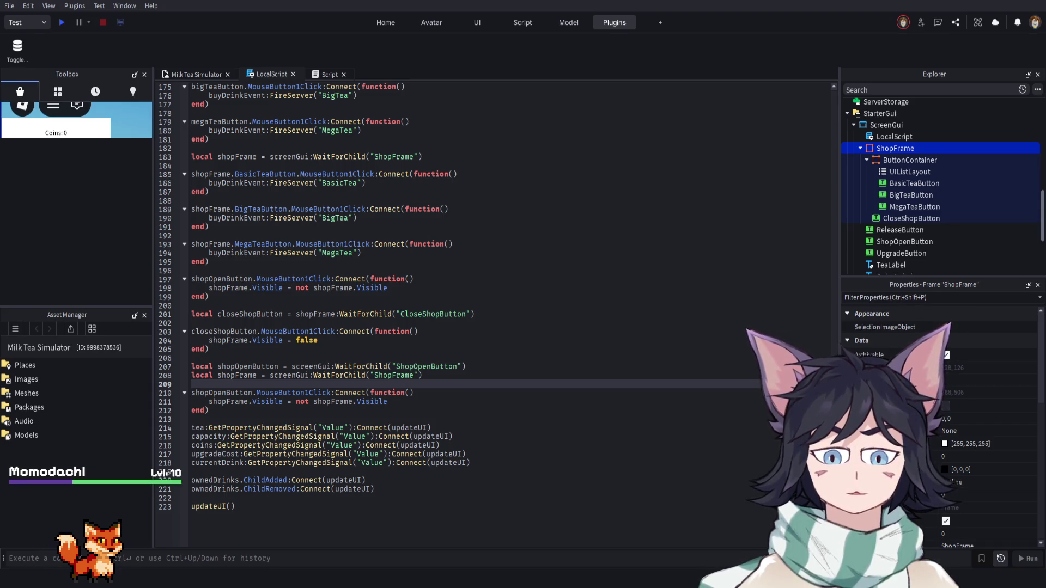
key("ctrl+a")
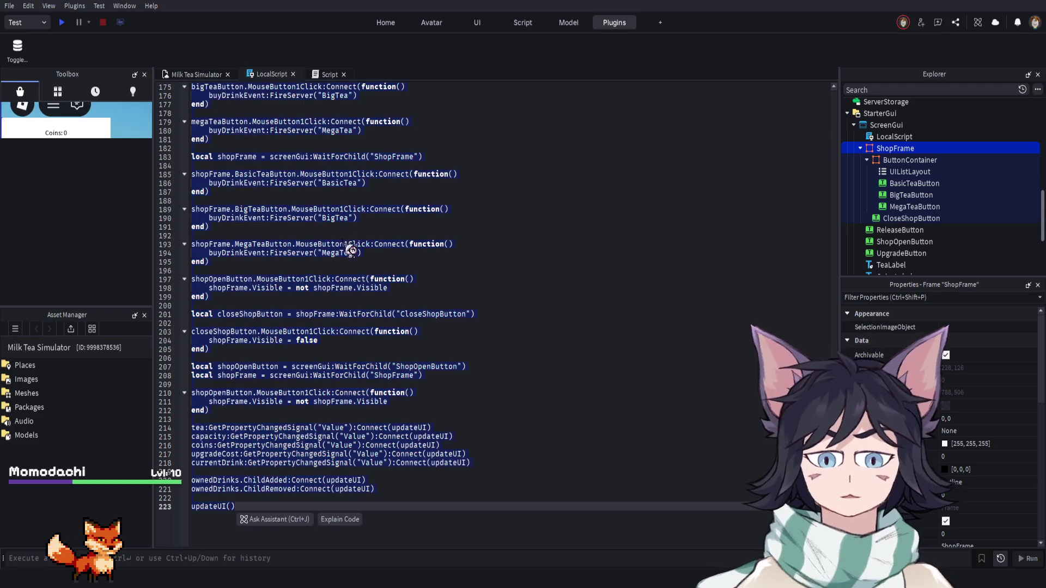
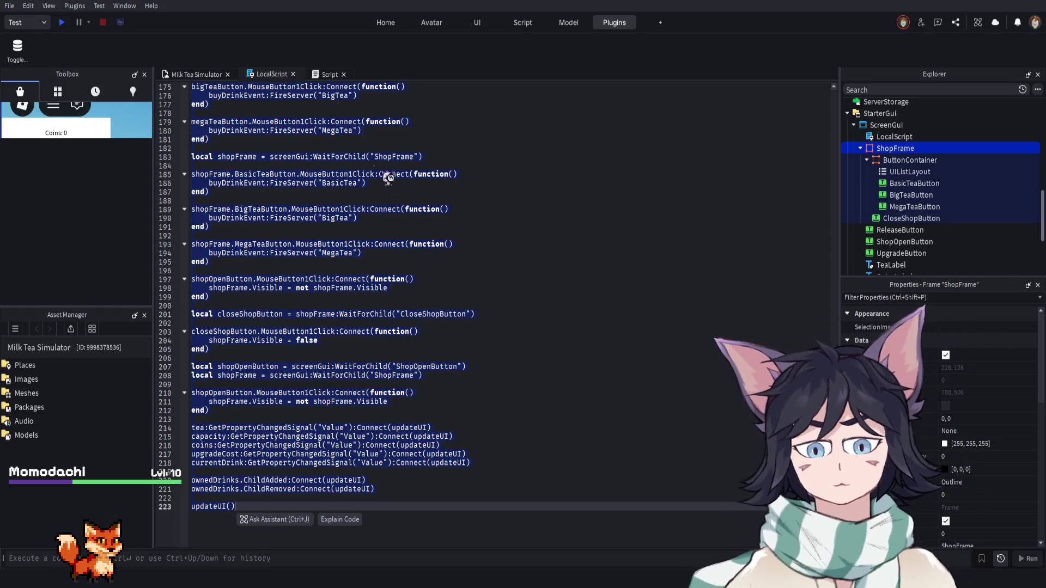
Replace lines 4–34 with the ButtonContainer WaitForChild button lookups and delete the comment above them
scroll(495, 221, "up", 10)
left_click(414, 254)
scroll(443, 267, "up", 10)
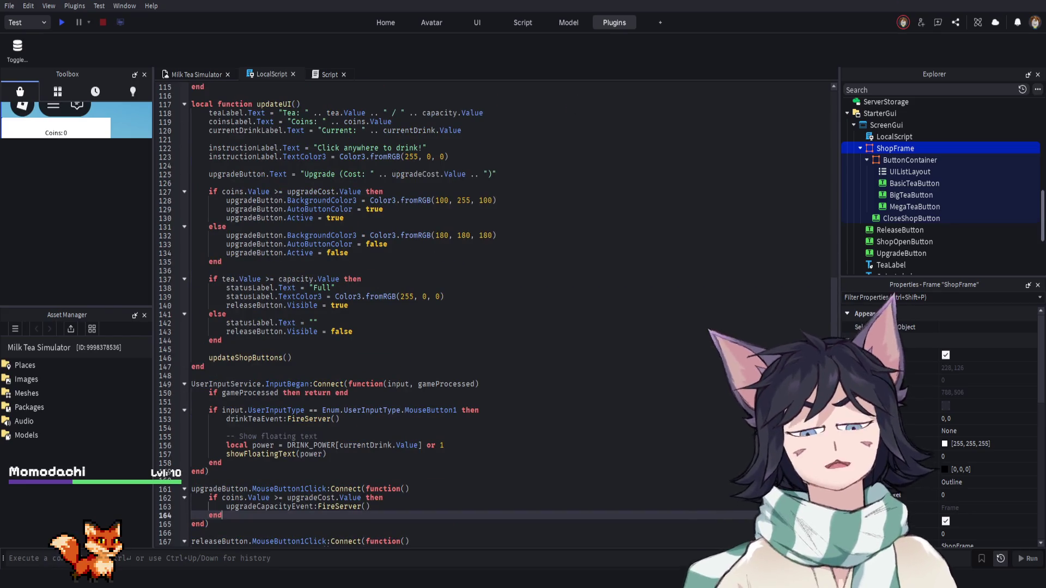
scroll(433, 283, "up", 12)
scroll(432, 289, "up", 15)
scroll(825, 117, "up", 9)
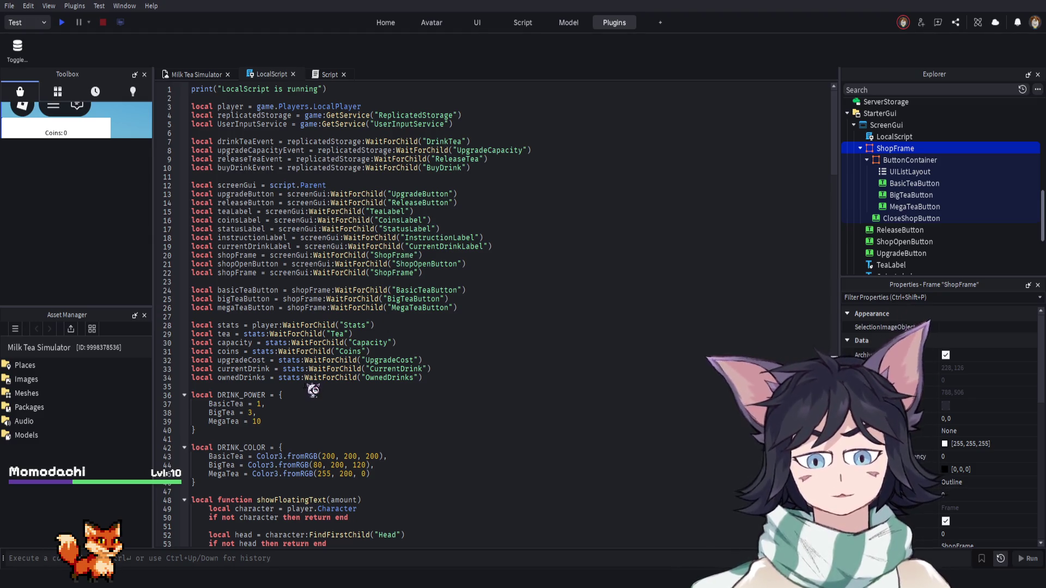
left_click_drag(432, 380, 173, 121)
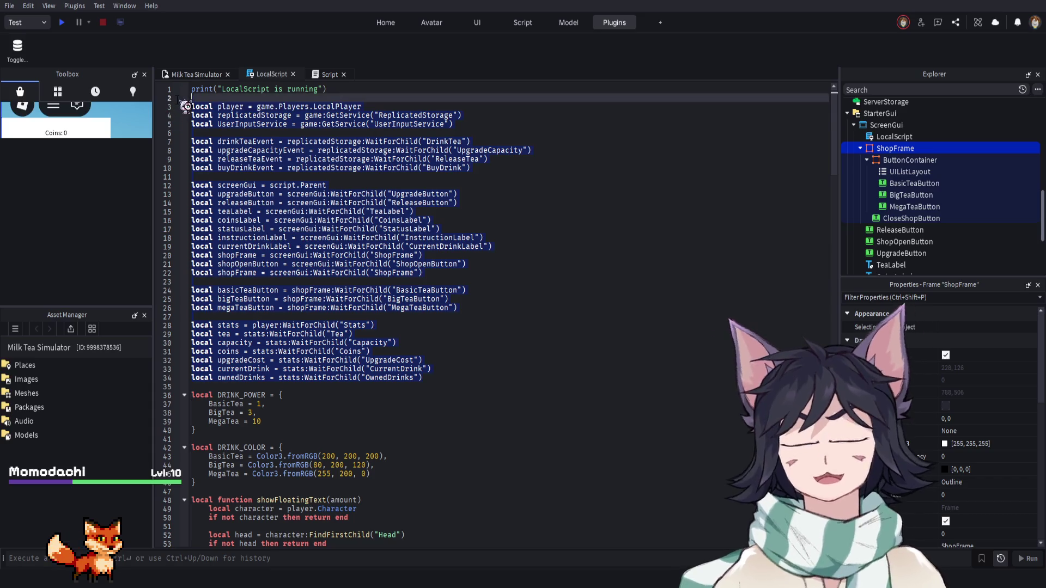
type("print(\"LocalScript is running\")  local player = game.Players.LocalPlayer local replicatedStorage = game:GetService(\"ReplicatedStorage\") local UserInputService = game:GetService(\"UserInputService\")  local drinkTeaEvent = replicatedStorage:WaitForChild(\"DrinkTea\") local upgradeCapacityEvent = replicatedStorage:WaitForChild(\"UpgradeCapacity\") local releaseTeaEvent = replicatedStorage:WaitForChild(\"ReleaseTea\") local buyDrinkEvent = replicatedStorage:WaitForChild(\"BuyDrink\")  local screenGui = script.Parent local upgradeButton = screenGui:WaitForChild(\"UpgradeButton\") local releaseButton = screenGui:WaitForChild(\"ReleaseButton\") local teaLabel = screenGui:WaitForChild(\"TeaLabel\") local coinsLabel = screenGui:WaitForChild(\"CoinsLabel\") local statusLabel = screenGui:WaitForChild(\"StatusLabel\") local instructionLabel = screenGui:WaitForChild(\"InstructionLabel\") local currentDrinkLabel = screenGui:WaitForChild(\"CurrentDrinkLabel\") local shopOpenButton = screenGui:WaitForChild(\"ShopOpenButton\") local shopFrame = screenGui:WaitForChild(\"ShopFrame\") local closeShopButton = shopFrame:WaitForChild(\"CloseShopButton\")  -- If your drink buttons are inside a ButtonContainer frame, use this: local buttonContainer = shopFrame:WaitForChild(\"ButtonContainer\") local basicTeaButton = buttonContainer:WaitForChild(\"BasicTeaButton\") local bigTeaButton = buttonContainer:WaitForChild(\"BigTeaButton\") local megaTeaButton = buttonContainer:WaitForChild(\"MegaTeaButton\")")
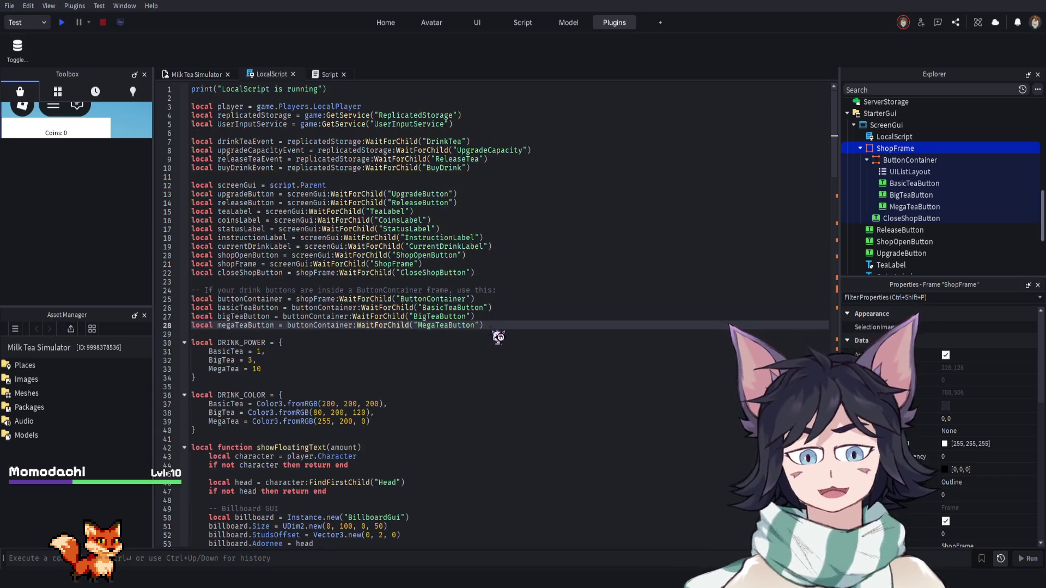
left_click_drag(504, 292, 191, 290)
key("BackSpace")
key("BackSpace")
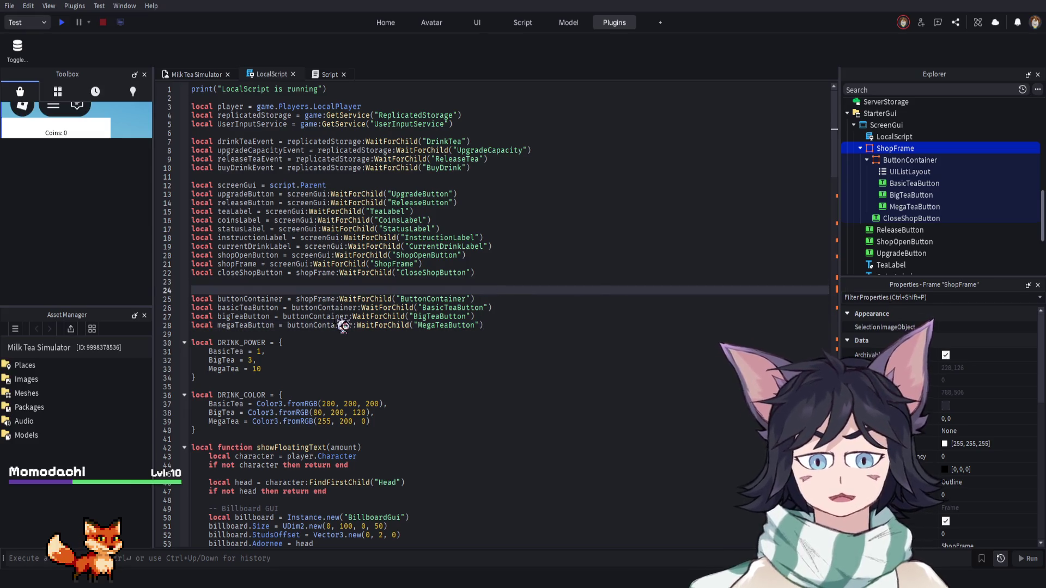
Replace the code from DRINK_POWER down so it ends with shopFrame.Visible = false, then start a playtest
left_click(522, 318)
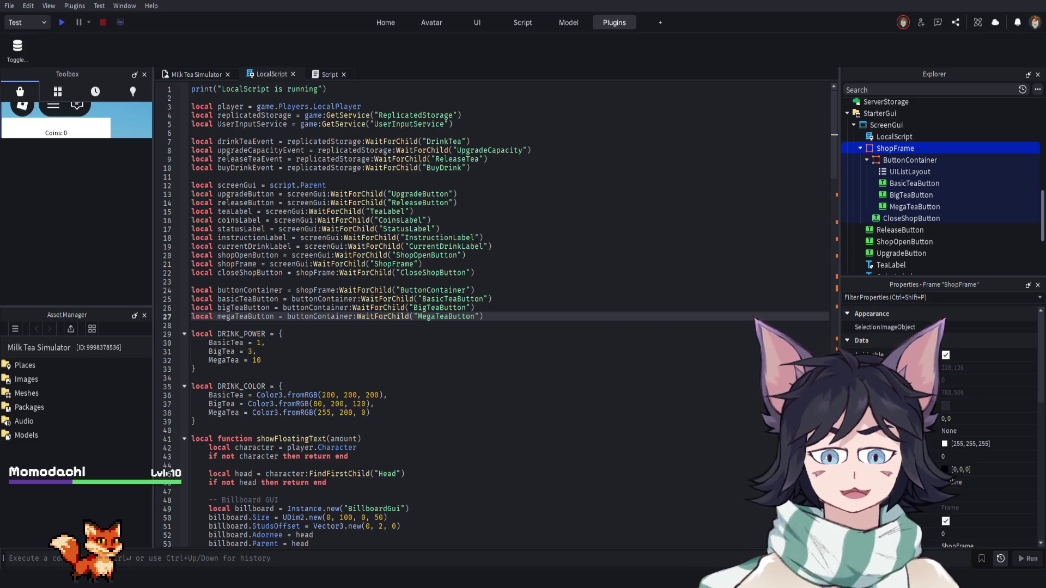
mouse_move(193, 333)
left_mouse_down()
mouse_move(381, 545)
mouse_move(403, 545)
mouse_move(407, 467)
left_mouse_up()
scroll(407, 467, "down", 15)
left_click(415, 485)
scroll(480, 393, "down", 5)
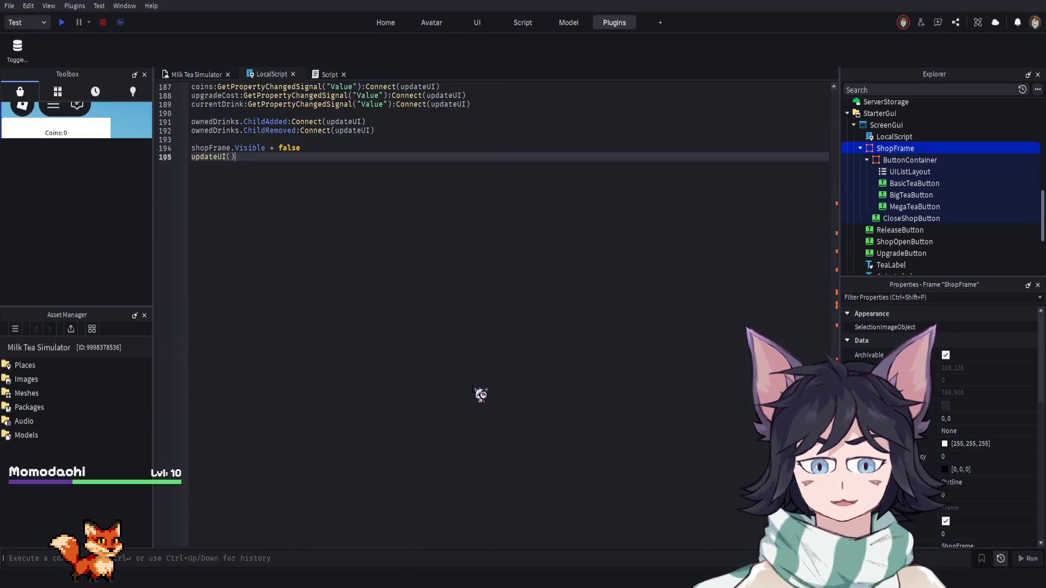
scroll(480, 393, "up", 15)
key("F5")
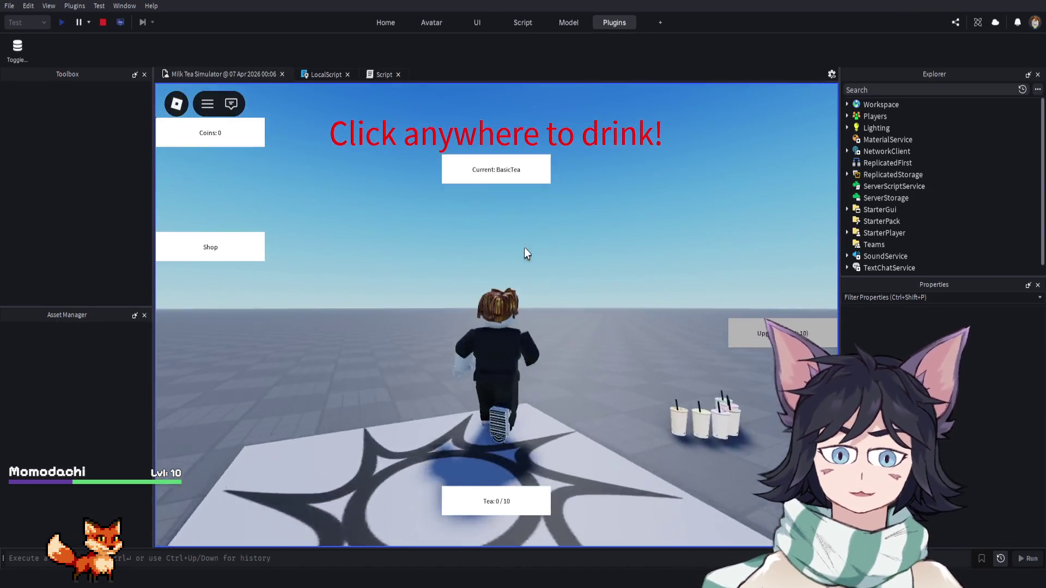
Open the shop showing Basic Tea (Equipped), drink to reach Tea 1/10, close the shop, and stop
left_click(82, 256)
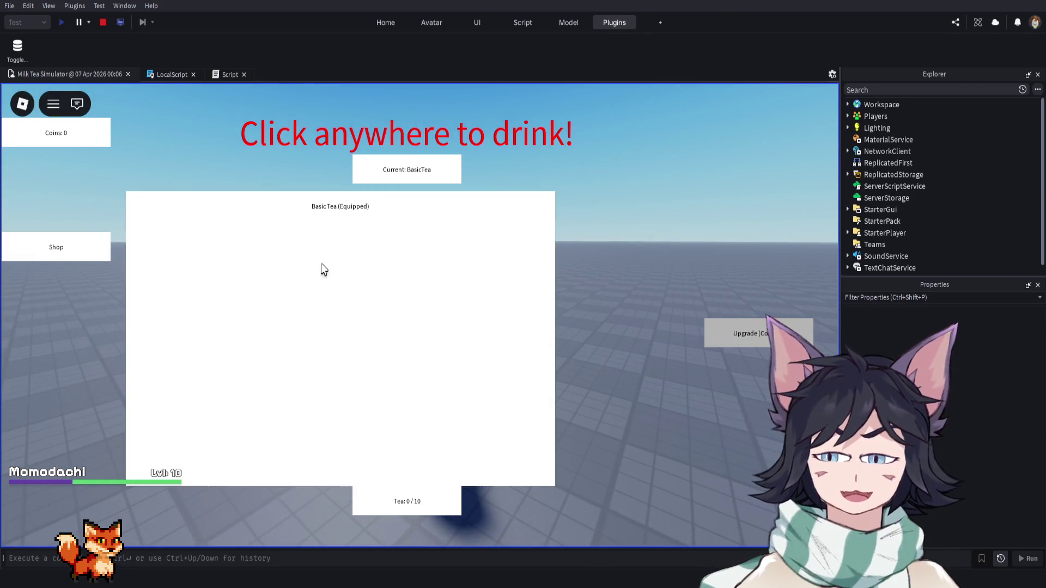
left_click(344, 262)
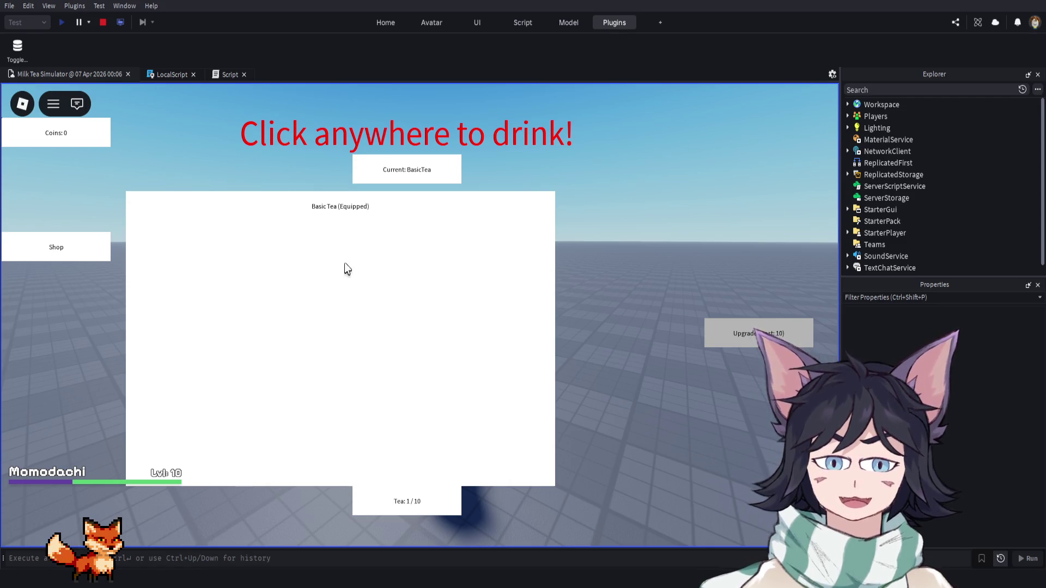
left_click(93, 245)
left_click(102, 22)
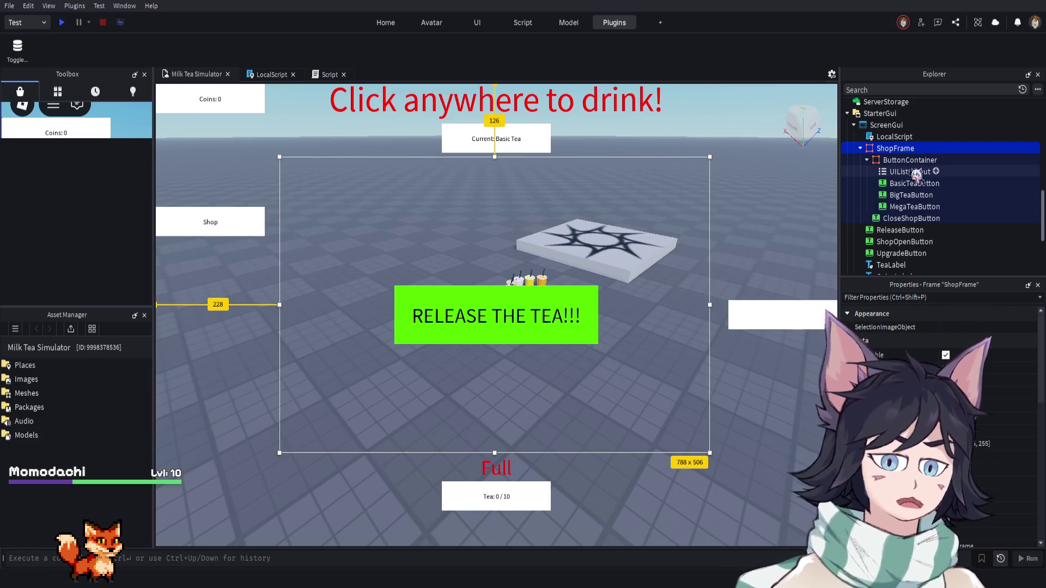
Select ShopFrame and make it visible in the editor
double_click(895, 148)
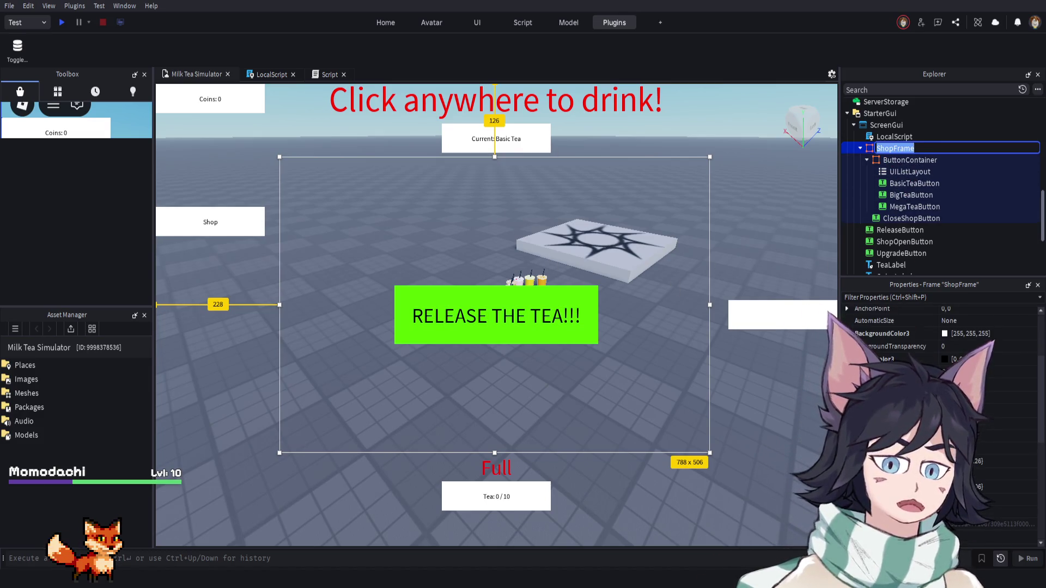
scroll(951, 360, "down", 10)
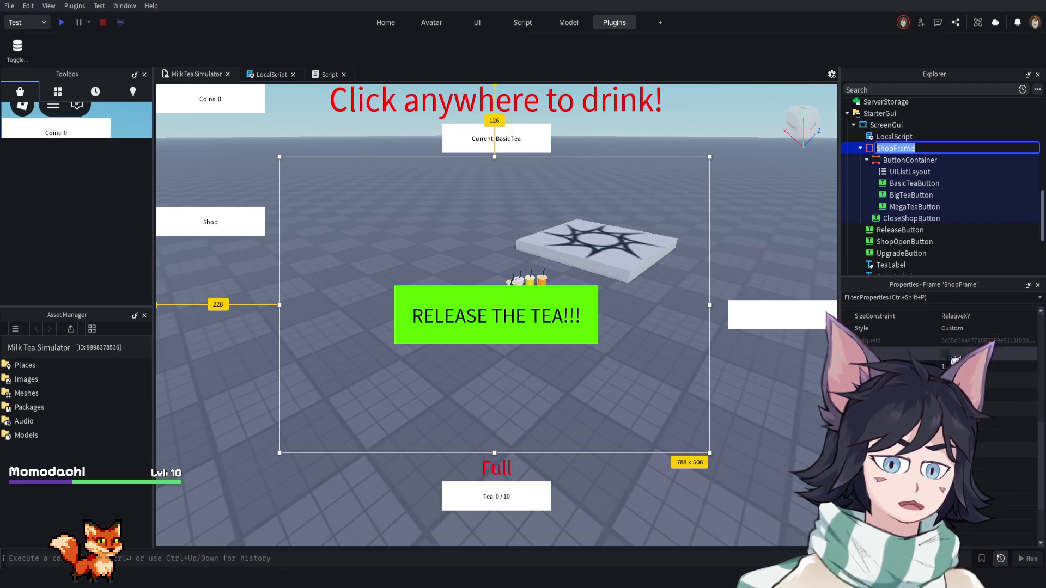
left_click(949, 358)
Inspect ButtonContainer's UIListLayout and the BasicTea, BigTea and MegaTea buttons
left_click(909, 160)
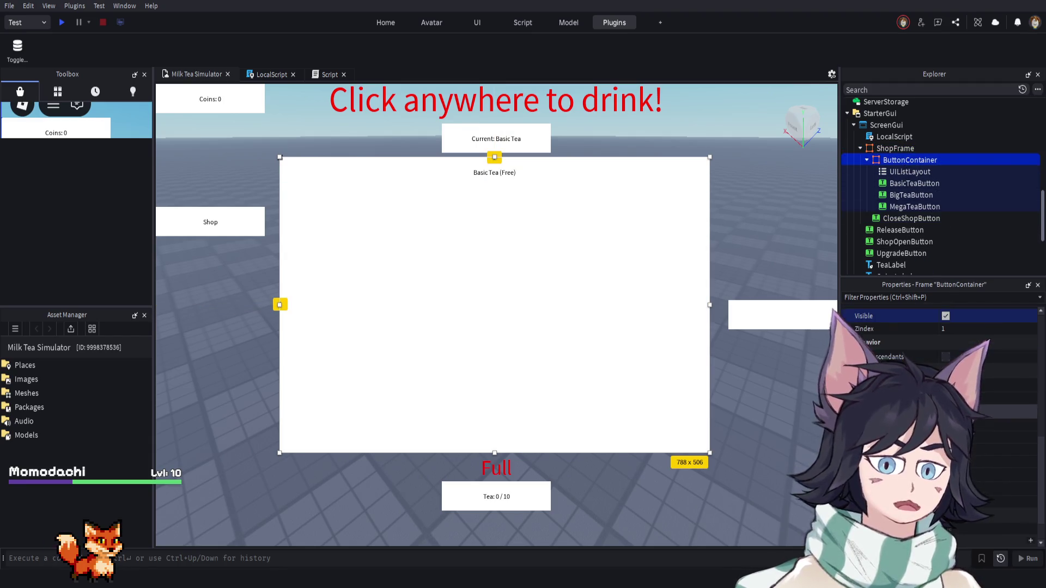
left_click(908, 171)
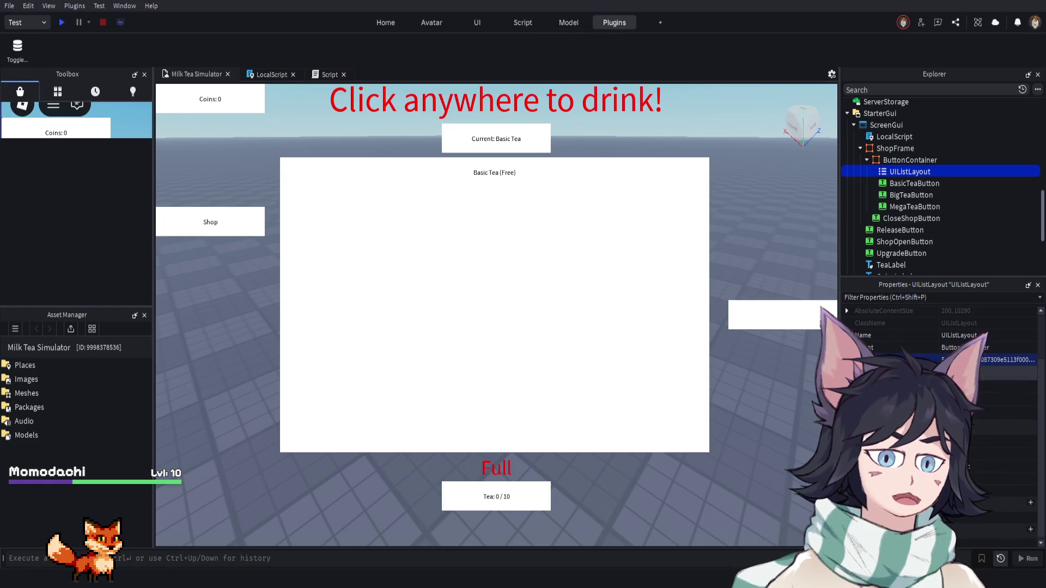
left_click(914, 184)
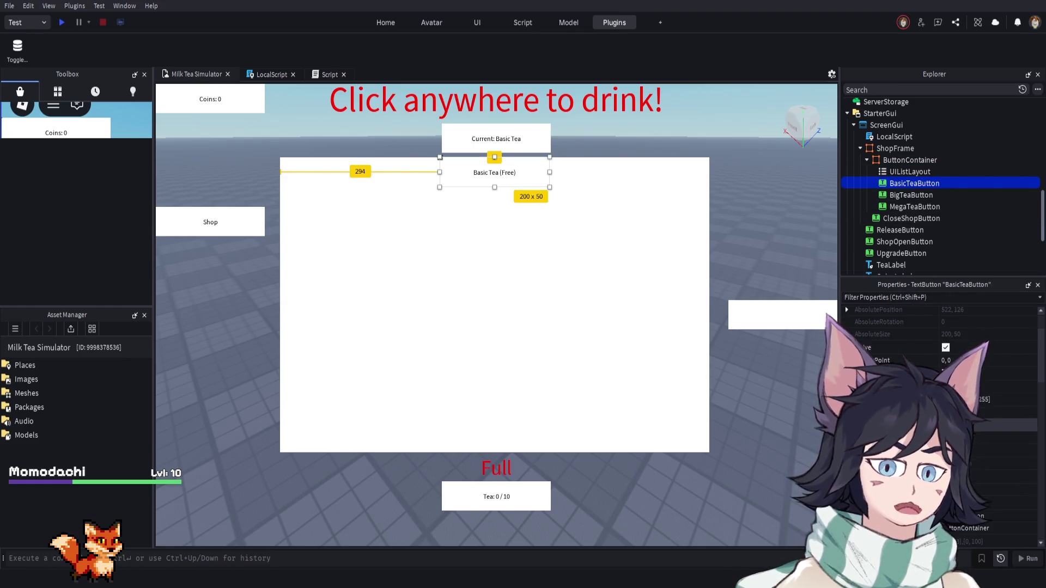
left_click(911, 196)
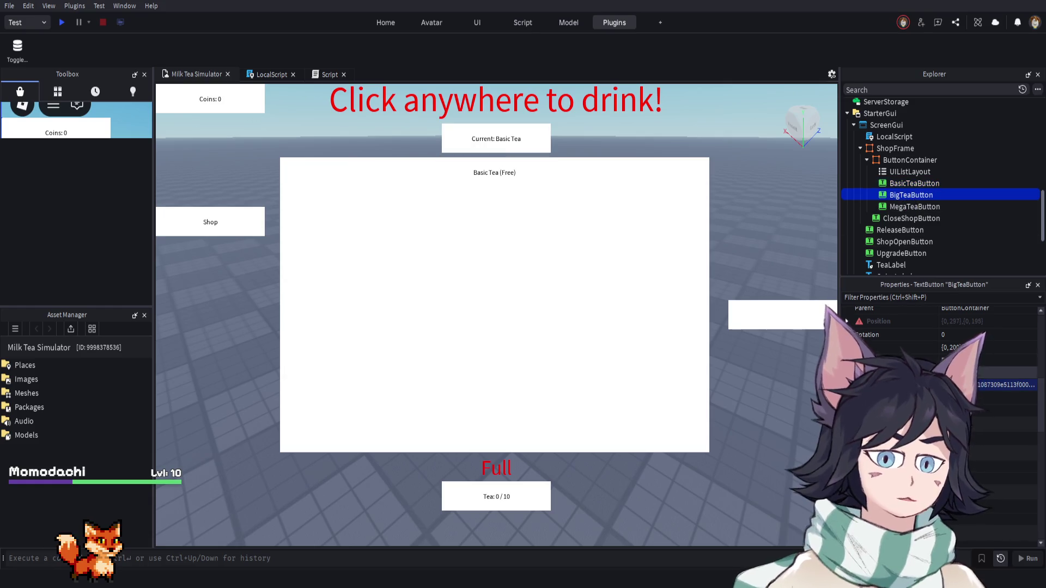
scroll(1029, 406, "down", 3)
left_click(913, 207)
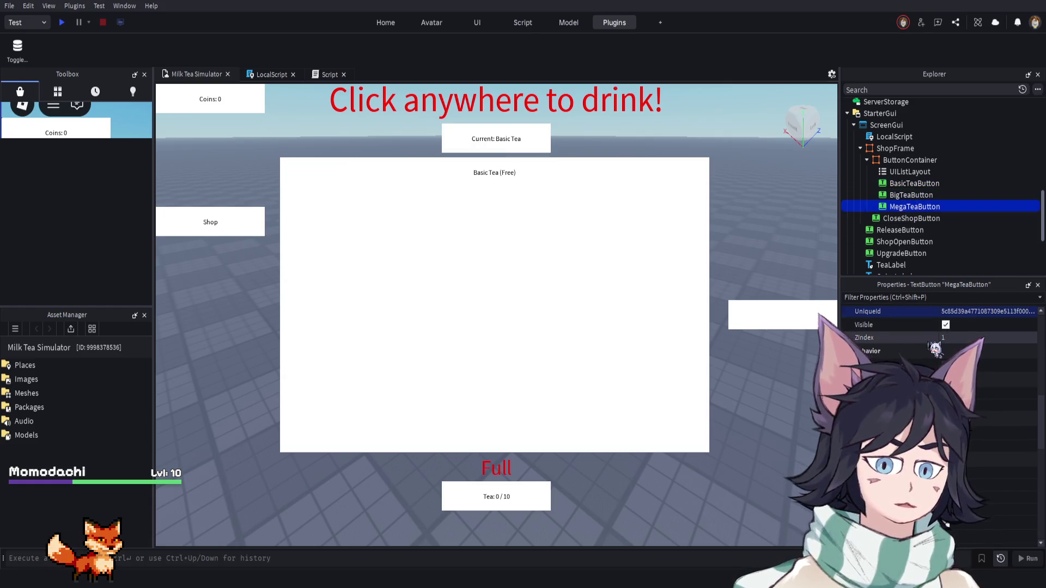
left_click(904, 185)
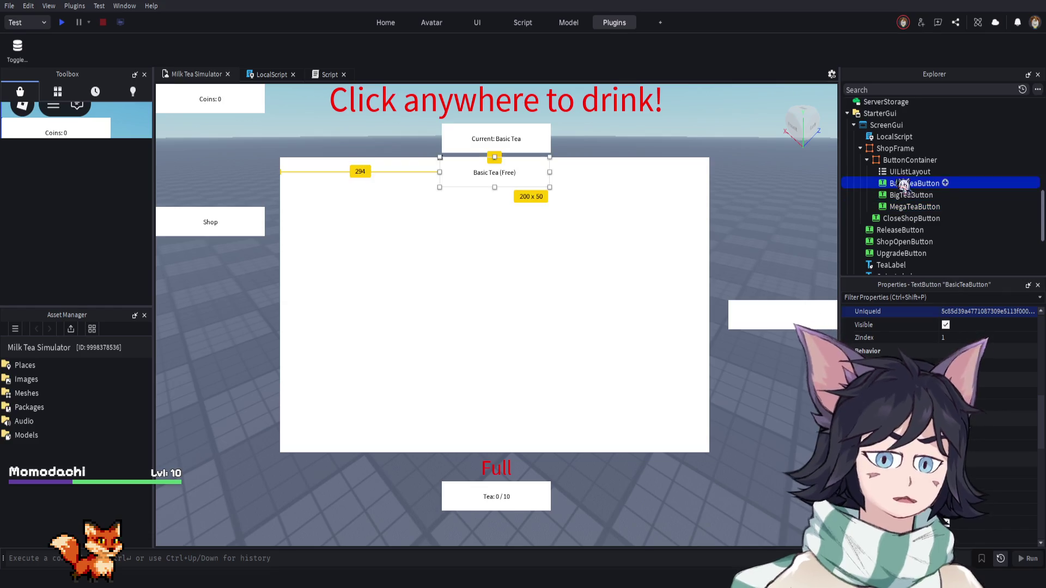
left_click(909, 173)
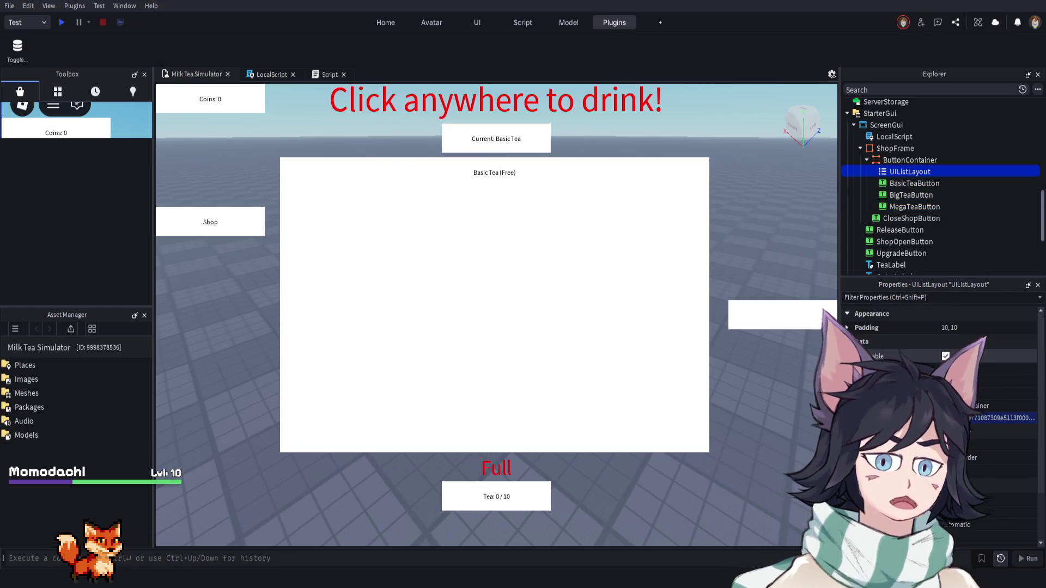
left_click(913, 184)
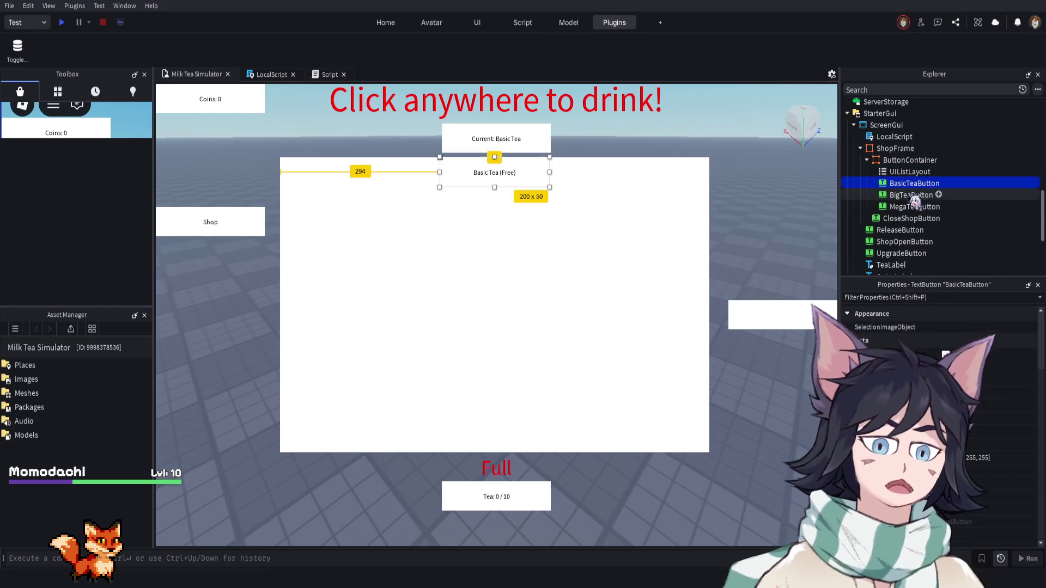
left_click(911, 195)
Rename the second tea button to BigTeaButton
key("F2")
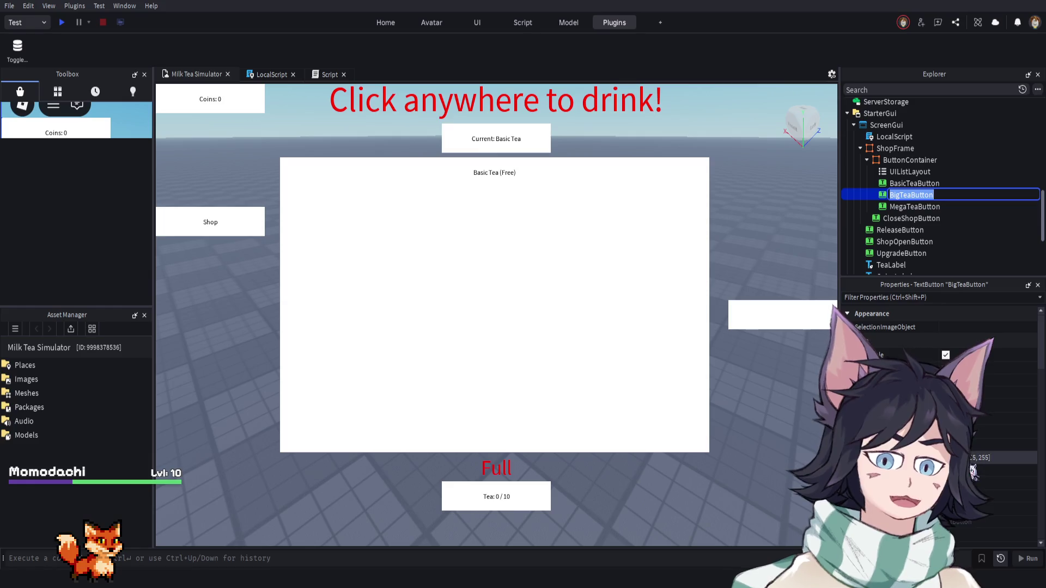
scroll(975, 444, "down", 10)
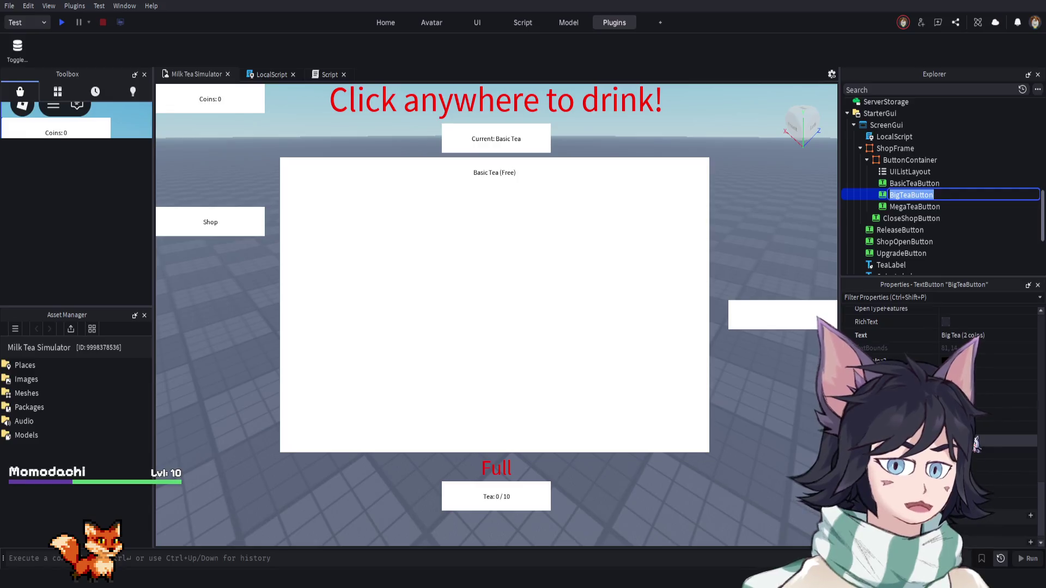
scroll(975, 443, "down", 5)
scroll(845, 325, "up", 15)
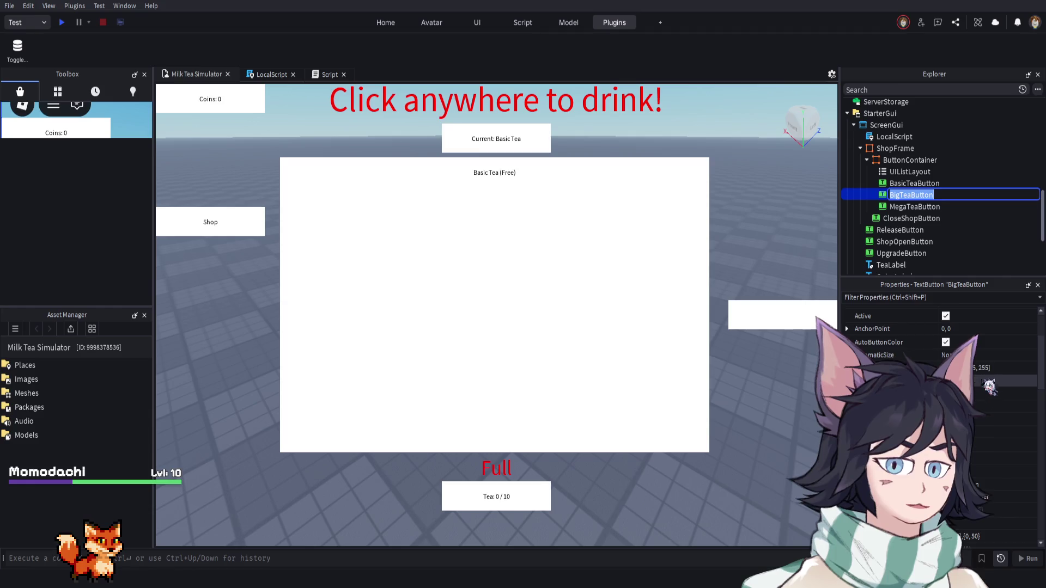
scroll(980, 414, "down", 2)
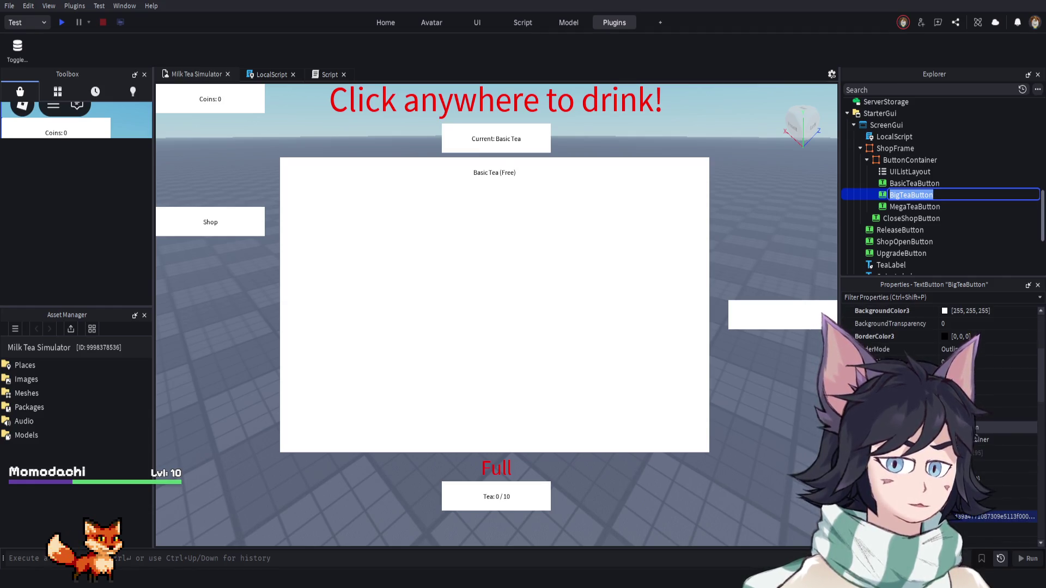
scroll(976, 436, "down", 5)
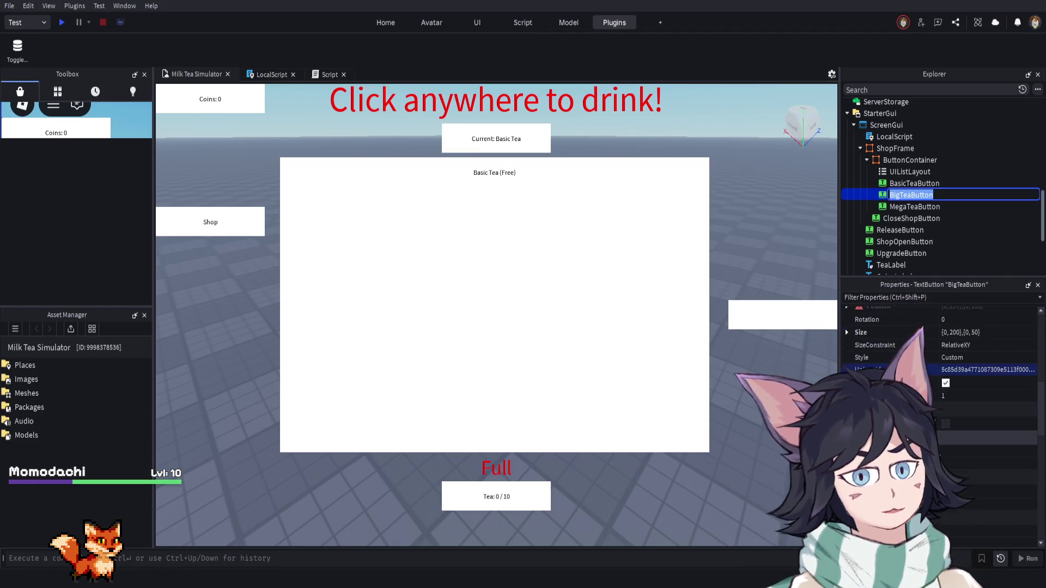
scroll(980, 425, "down", 5)
scroll(961, 347, "down", 4)
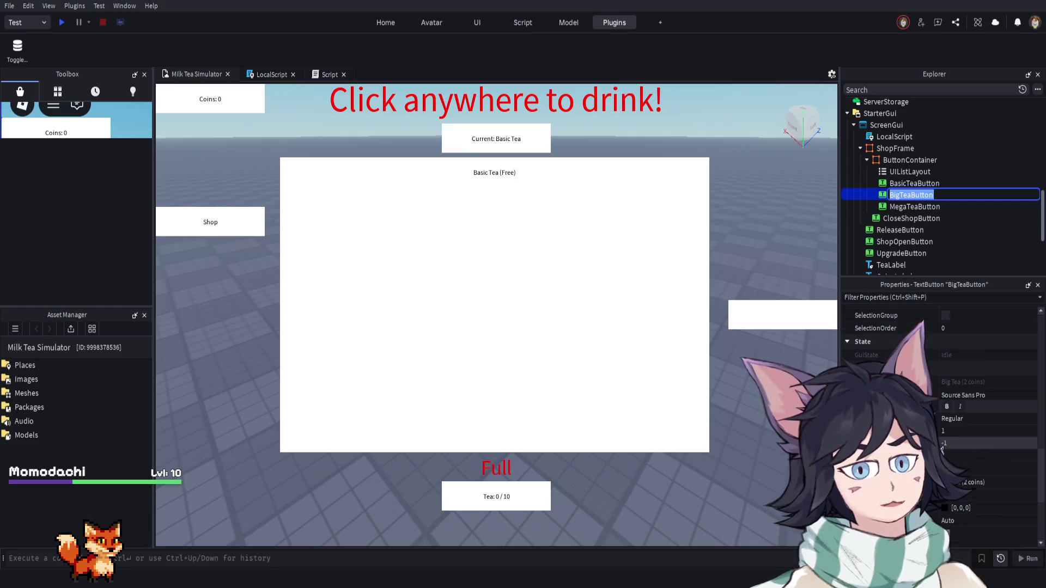
scroll(961, 347, "down", 3)
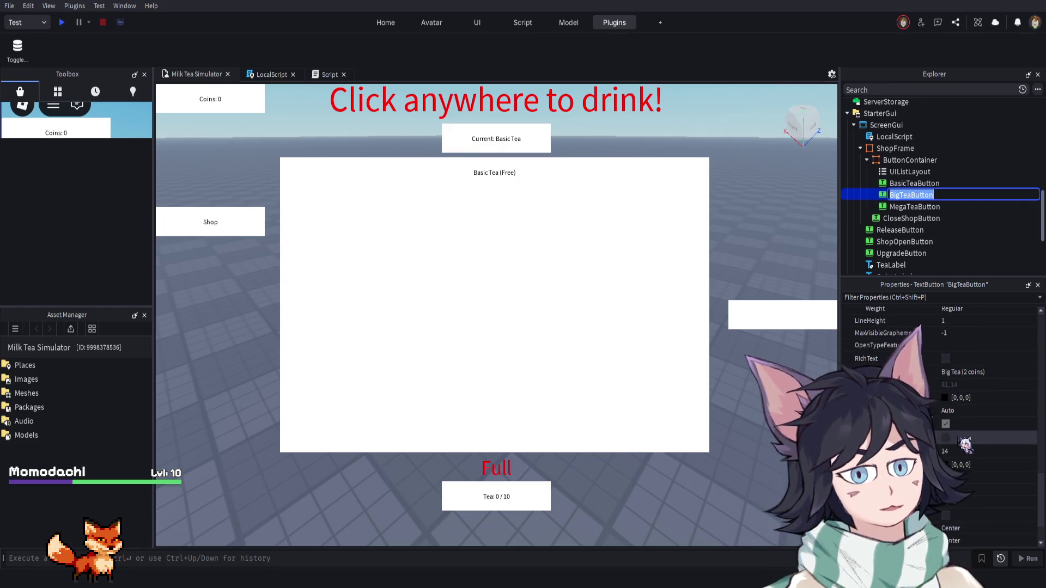
scroll(959, 439, "up", 10)
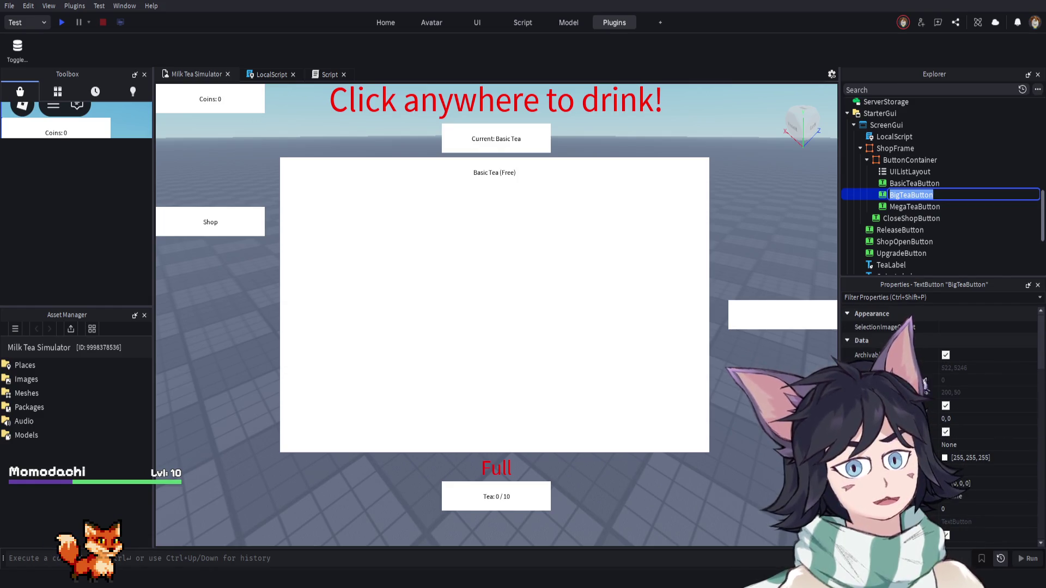
key("Return")
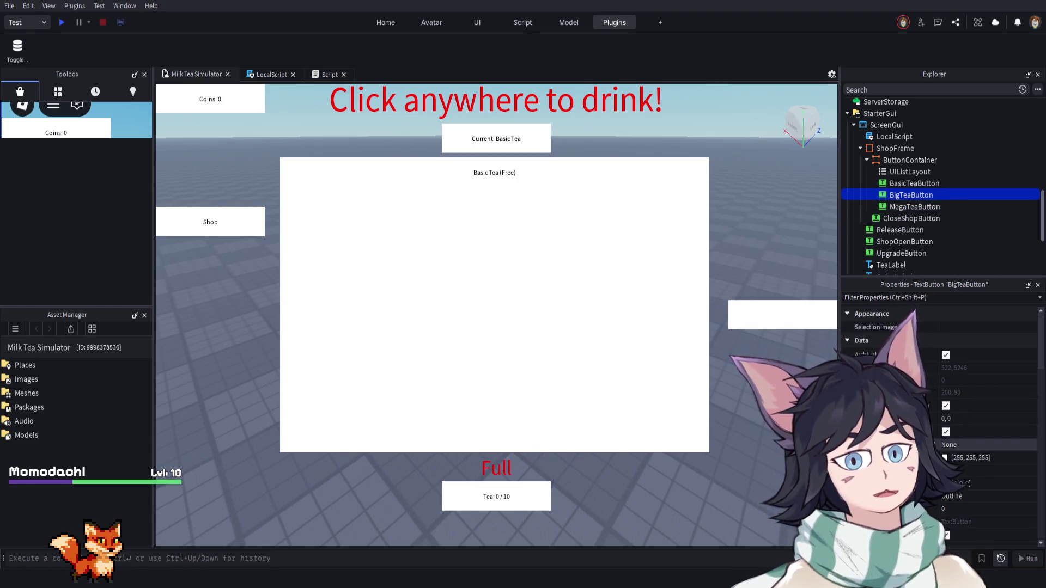
Select UIListLayout in ButtonContainer to view its settings
scroll(943, 428, "down", 5)
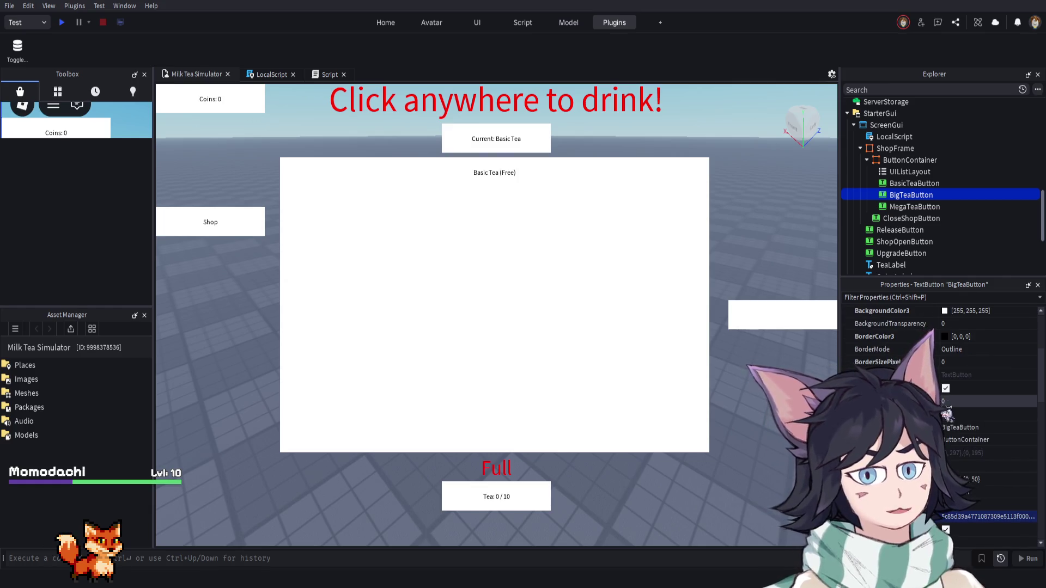
scroll(958, 463, "down", 3)
scroll(967, 486, "down", 5)
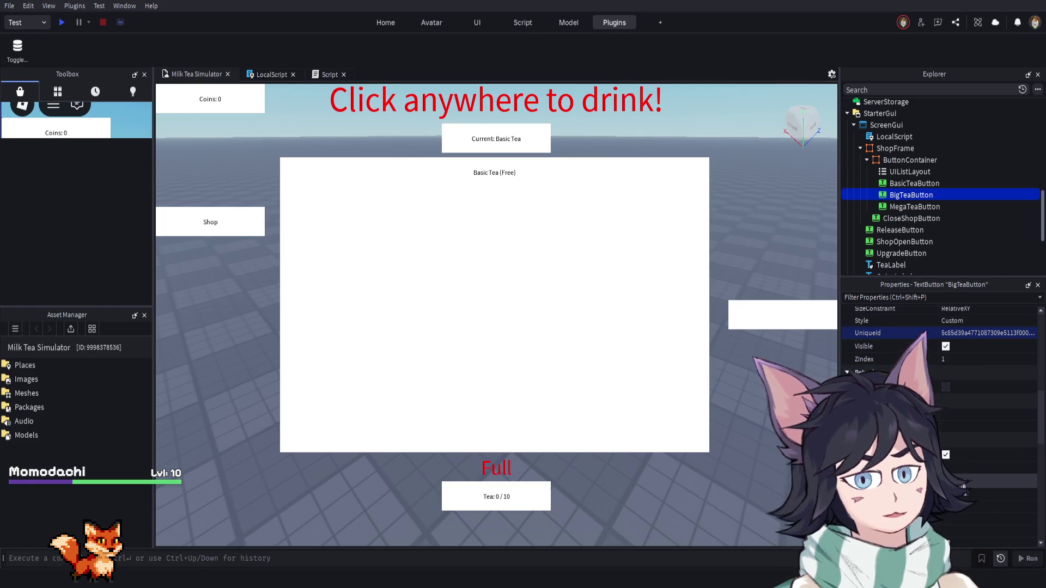
scroll(948, 349, "down", 3)
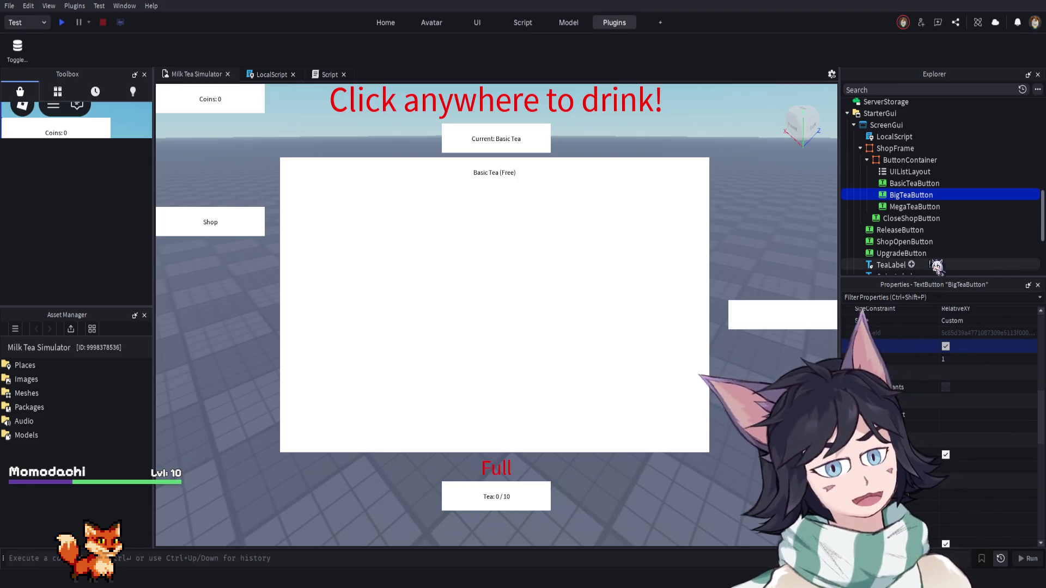
left_click(910, 172)
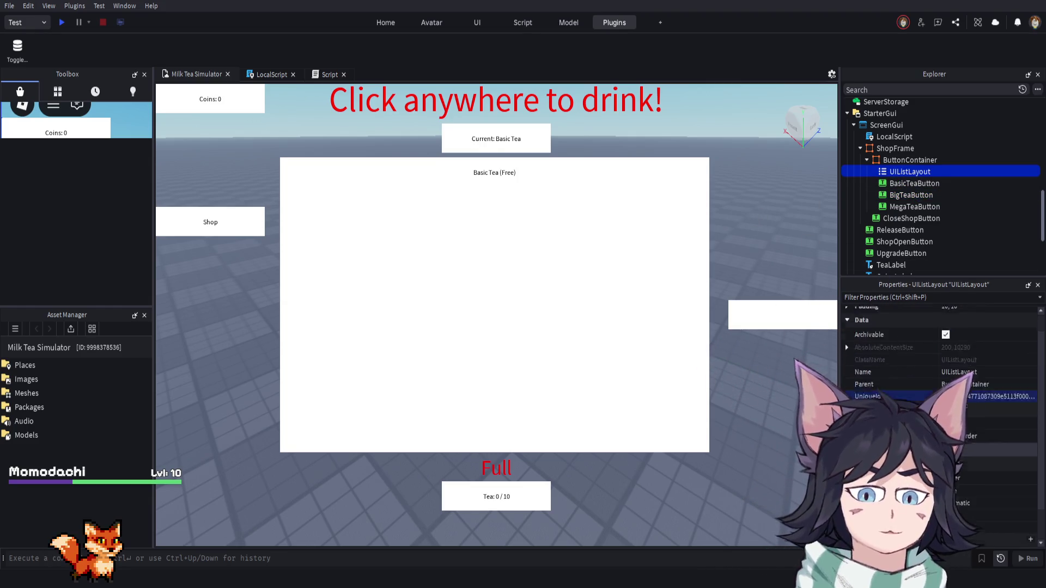
Set the UIListLayout's VerticalAlignment to Center
scroll(929, 359, "up", 3)
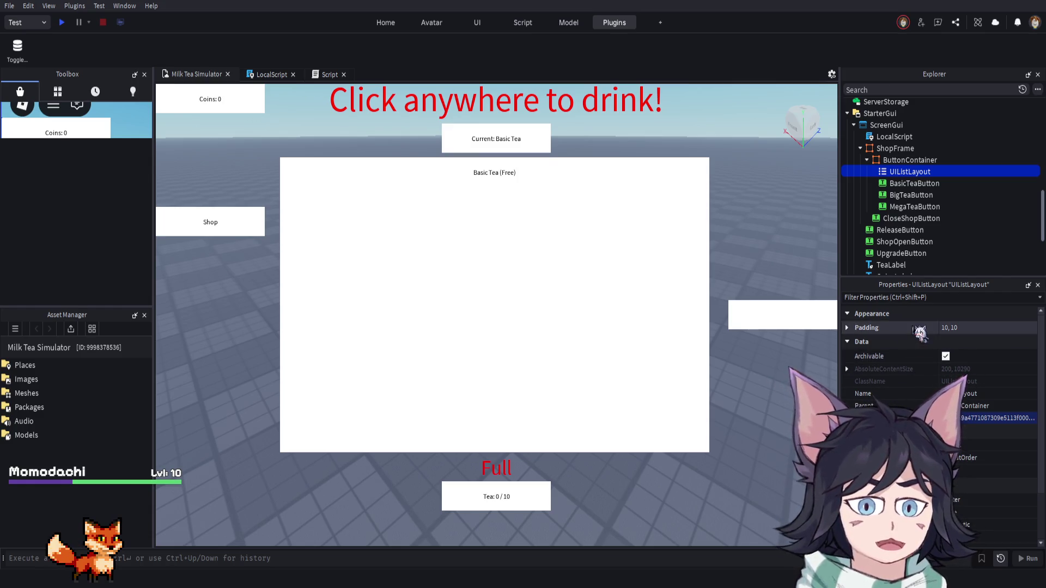
left_click(500, 184)
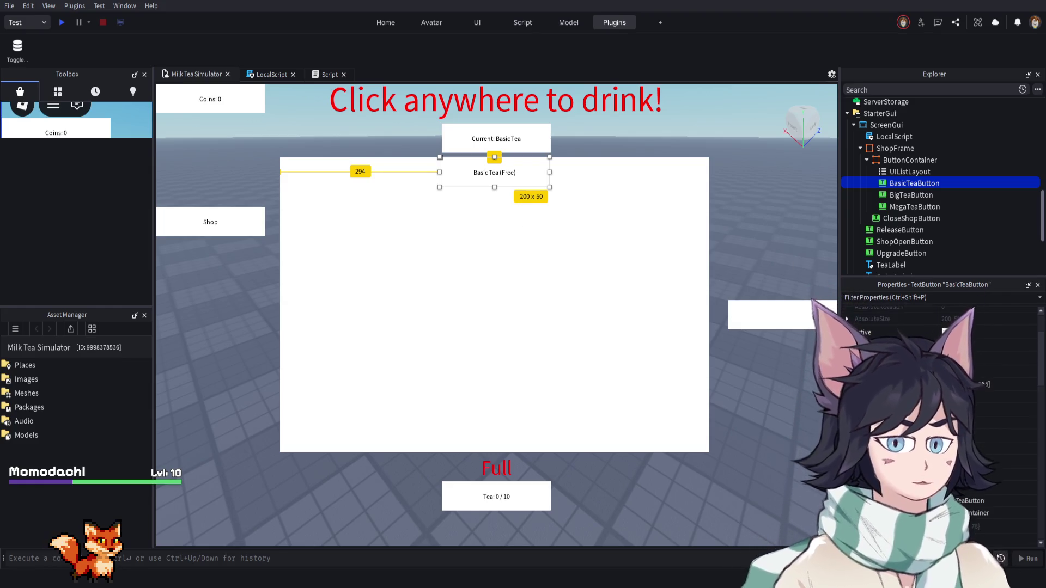
key("Up")
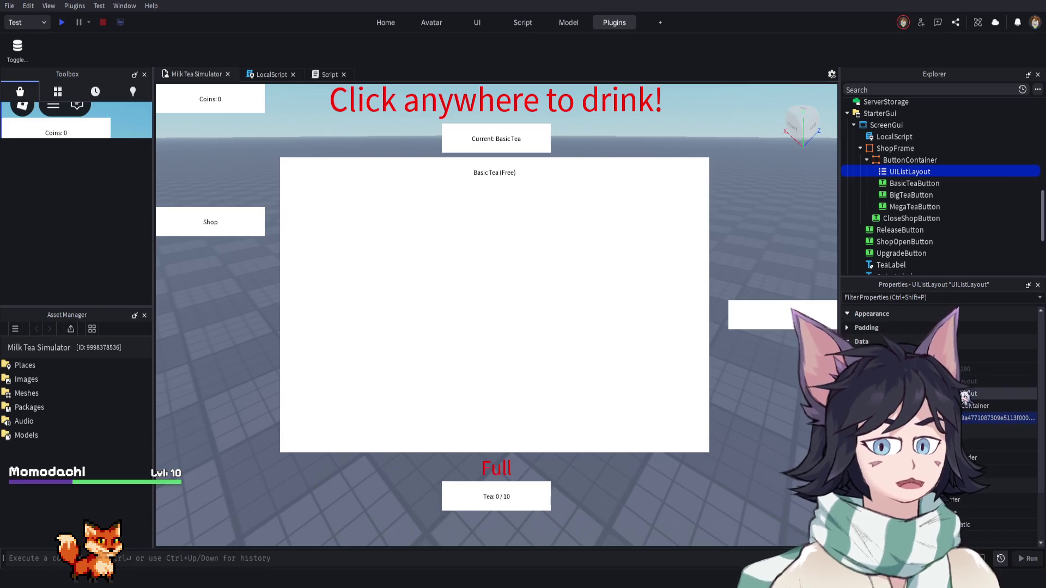
scroll(979, 406, "down", 3)
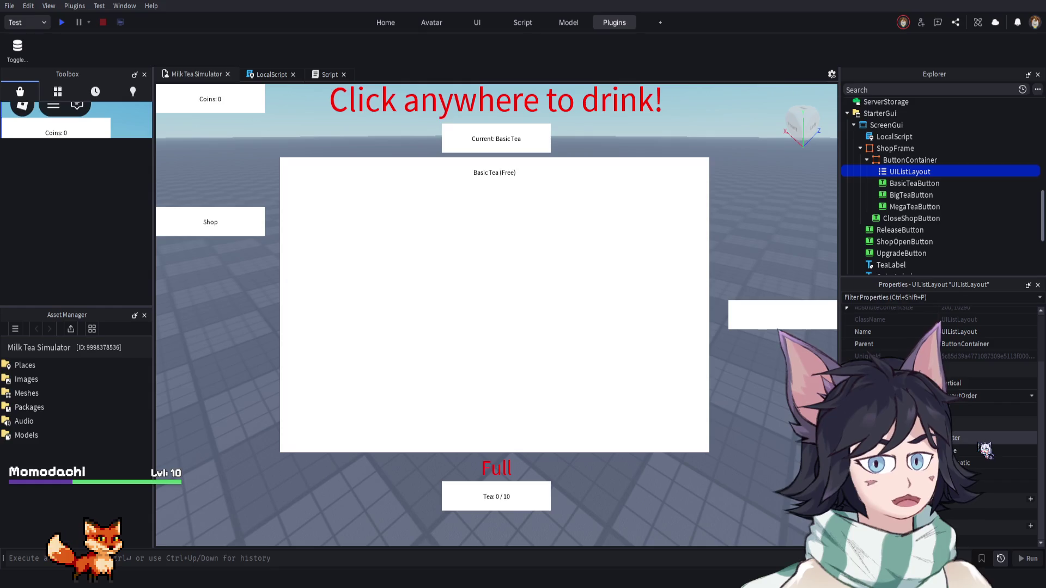
left_click(971, 501)
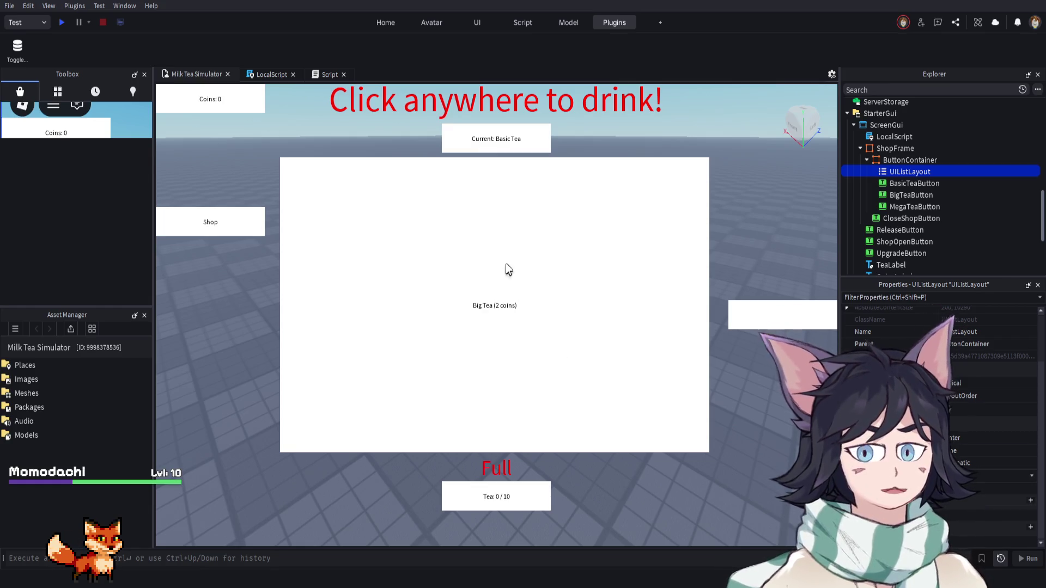
Hide and re-show ShopFrame to check the centred buttons, then select MegaTeaButton
left_click(915, 149)
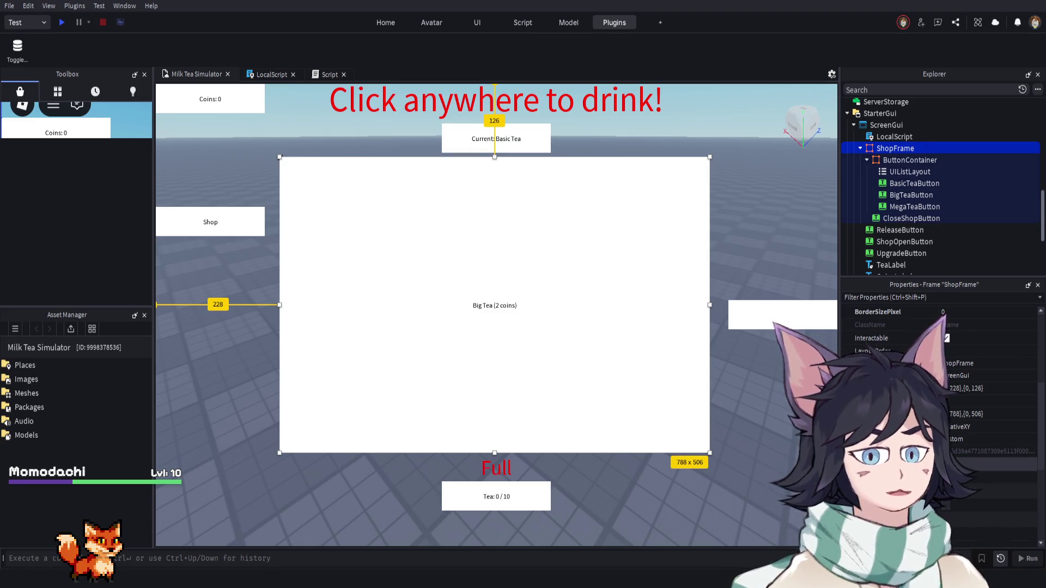
left_click(947, 465)
left_click(946, 465)
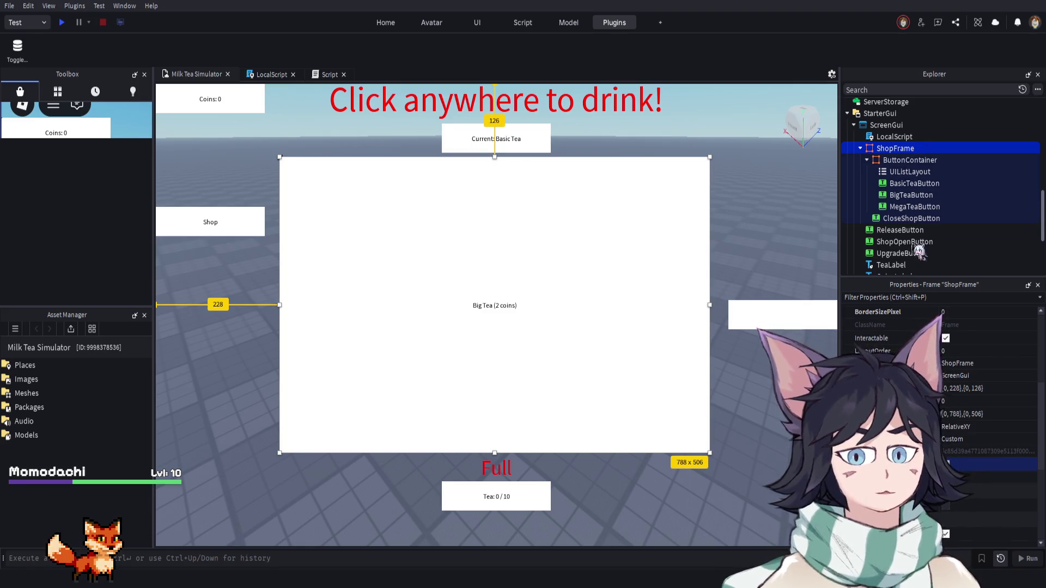
left_click(910, 195)
left_click(910, 172)
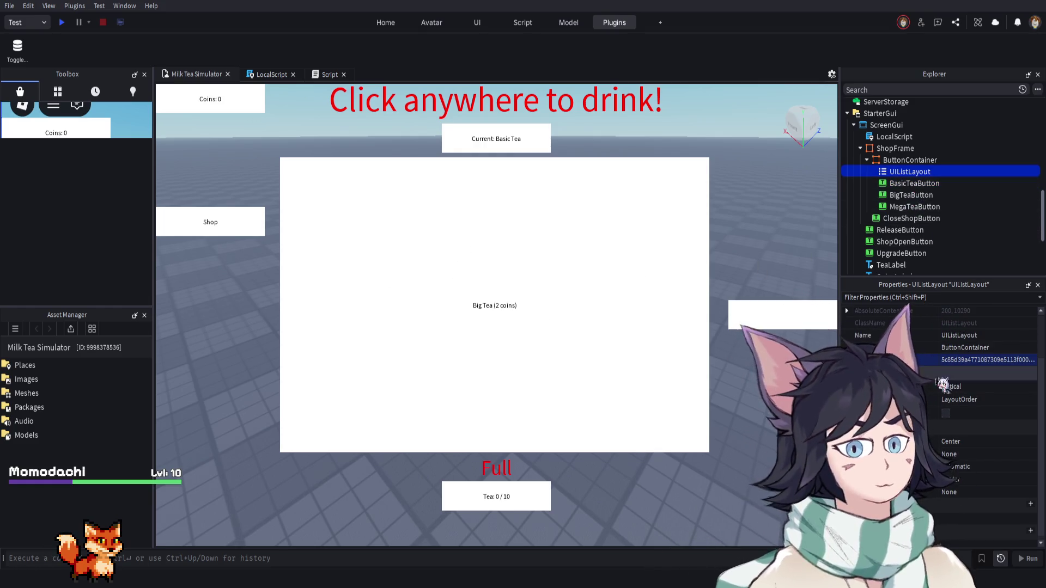
scroll(954, 444, "down", 1)
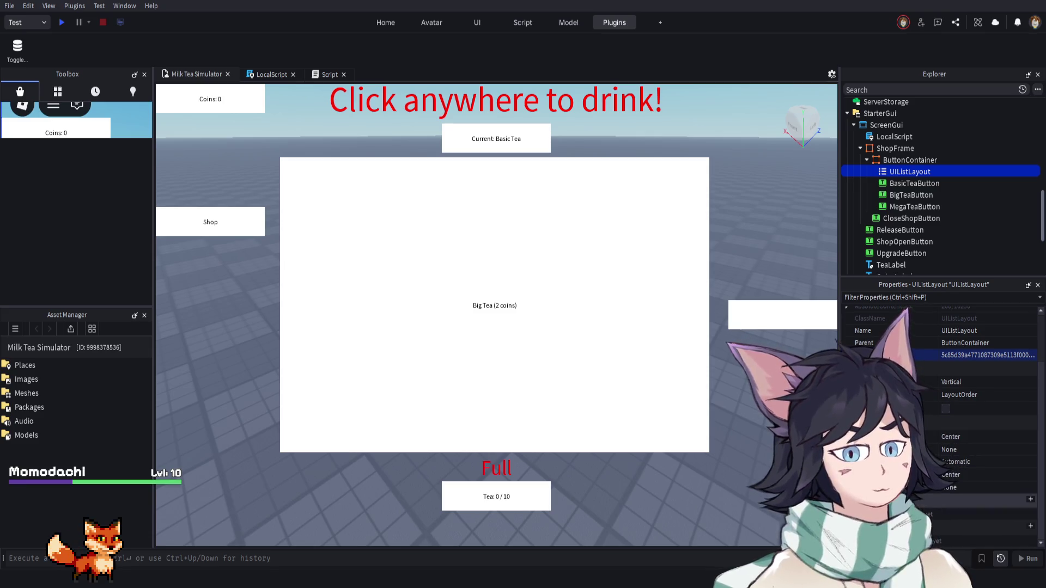
scroll(980, 424, "up", 3)
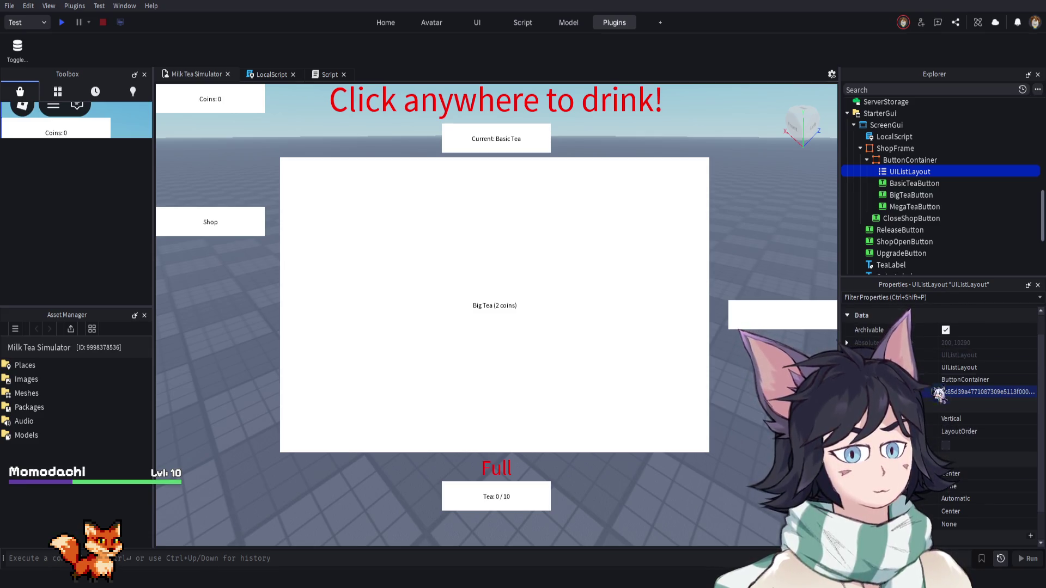
left_click(909, 207)
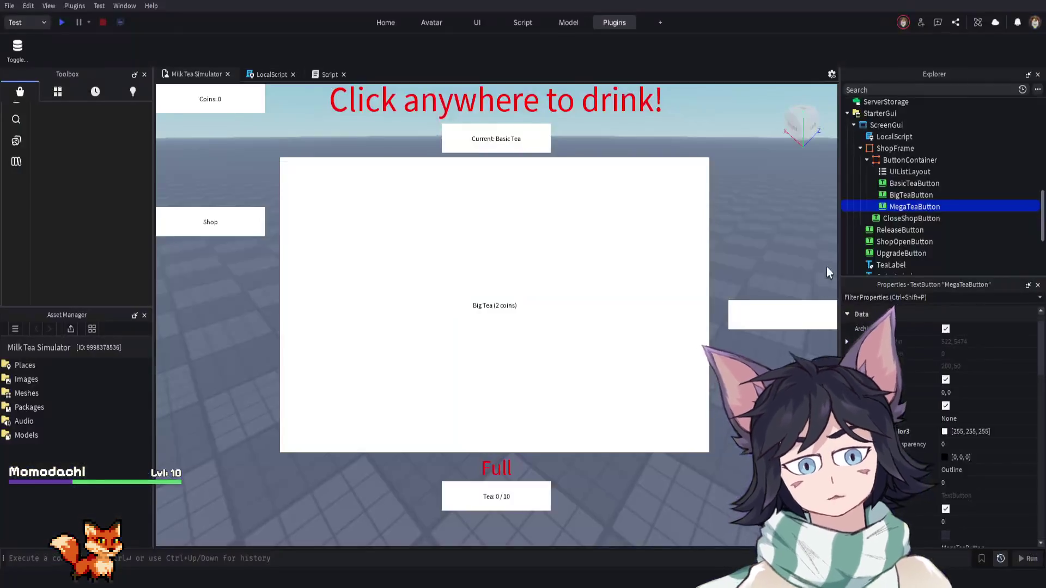
Set ButtonContainer's BackgroundTransparency to 1
left_click(909, 161)
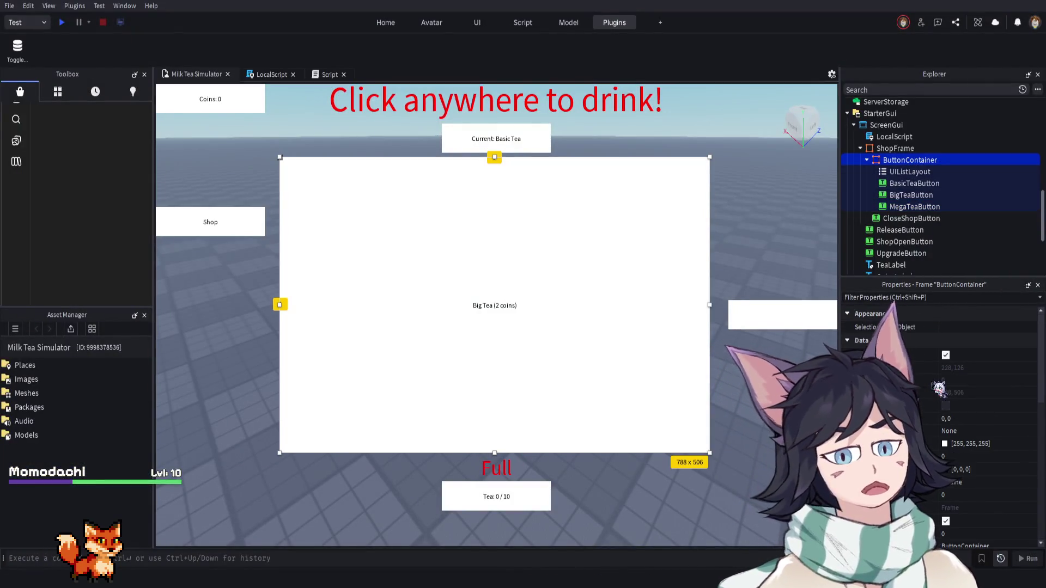
scroll(941, 392, "down", 2)
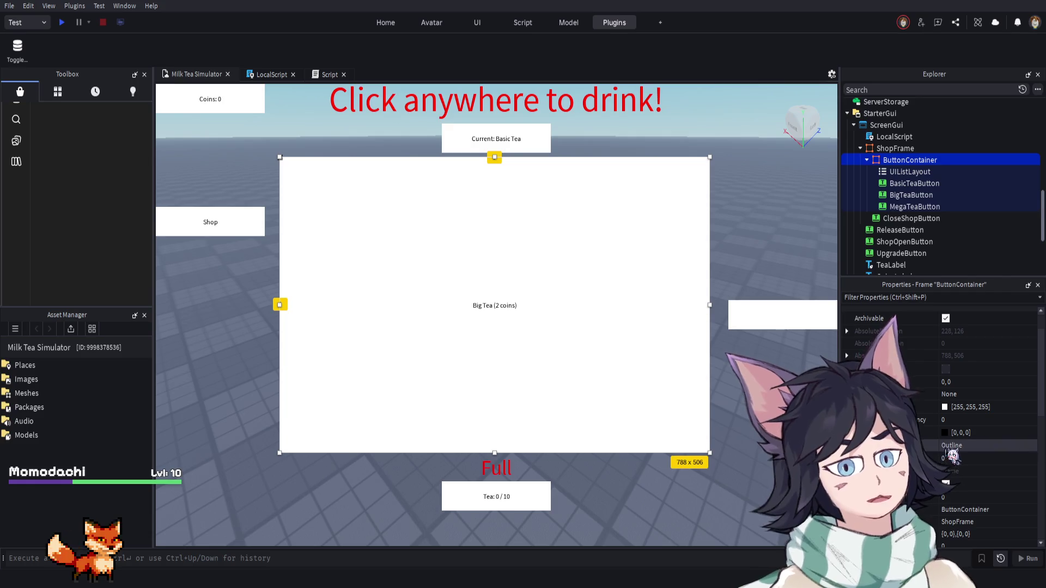
left_click(950, 420)
type("1")
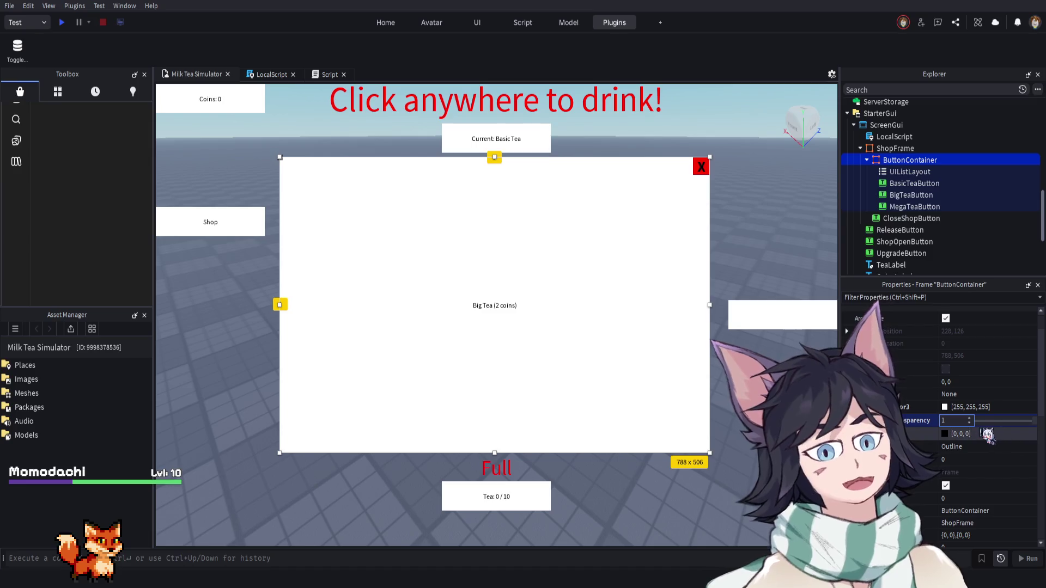
key("Return")
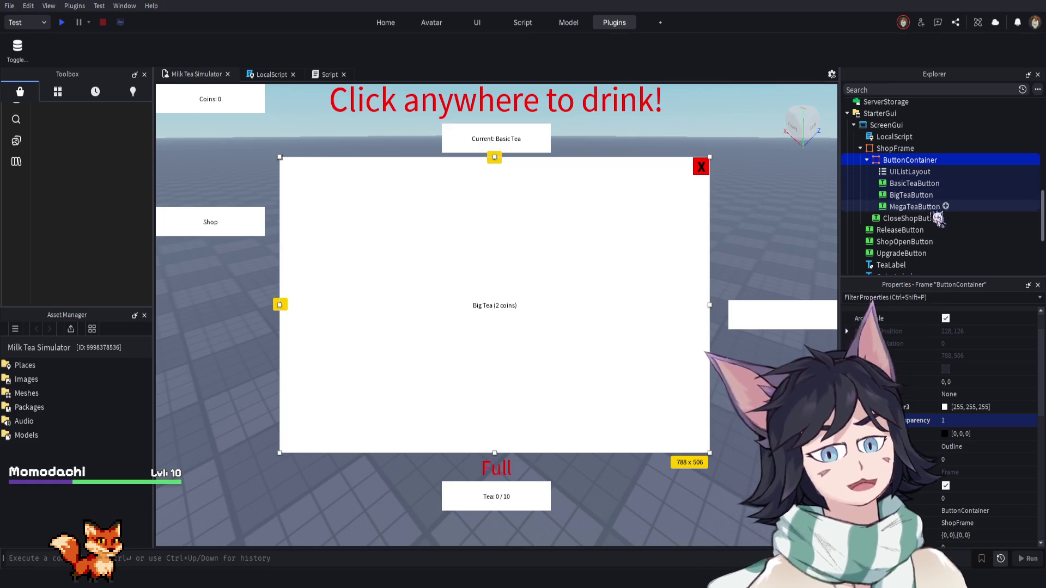
Set BasicTeaButton's BackgroundTransparency to 1, BackgroundColor3 to 0,255,255 and BorderSizePixel to 1
left_click(914, 184)
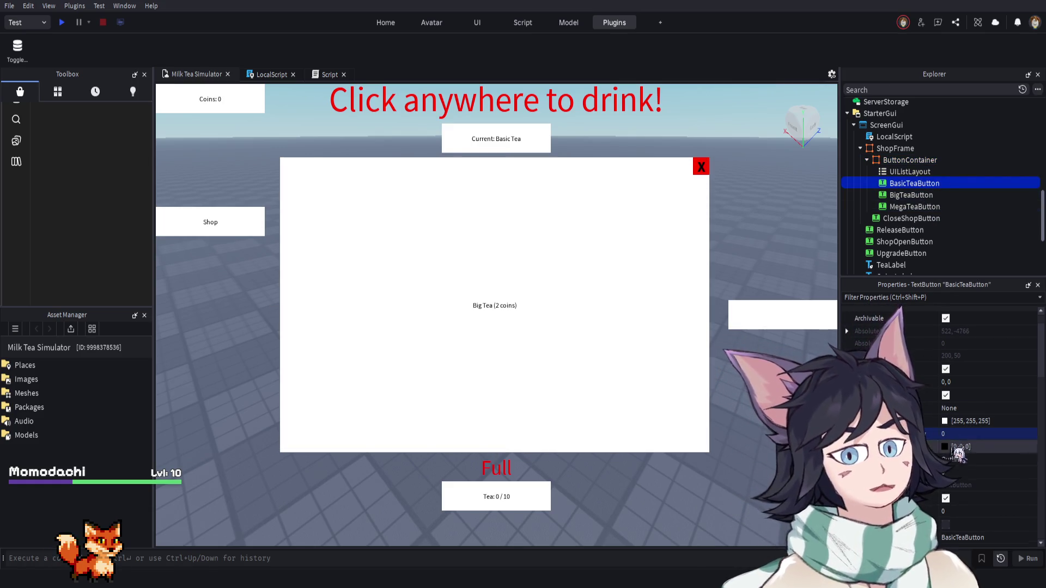
left_click(957, 435)
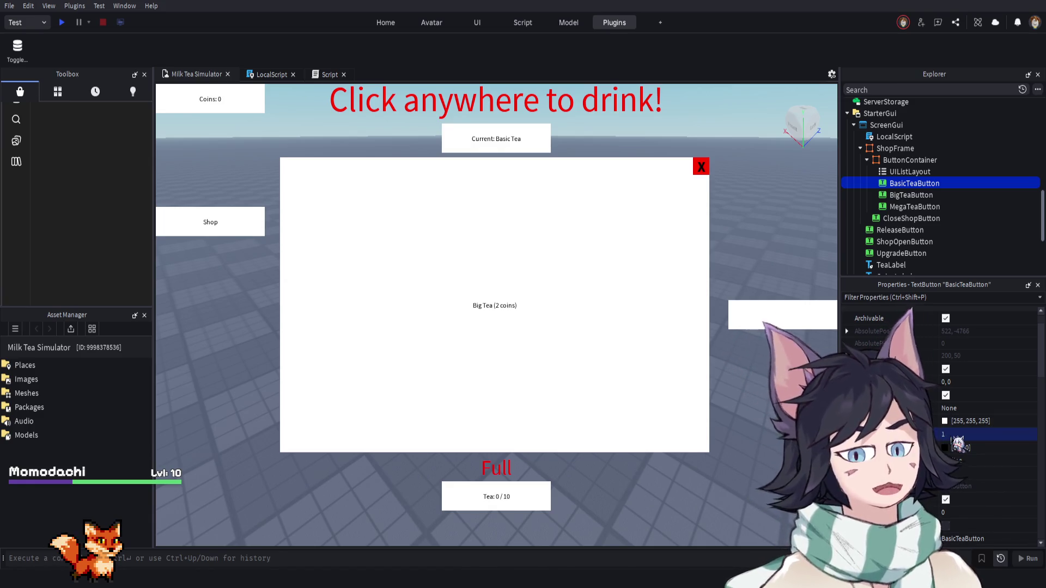
scroll(960, 442, "down", 3)
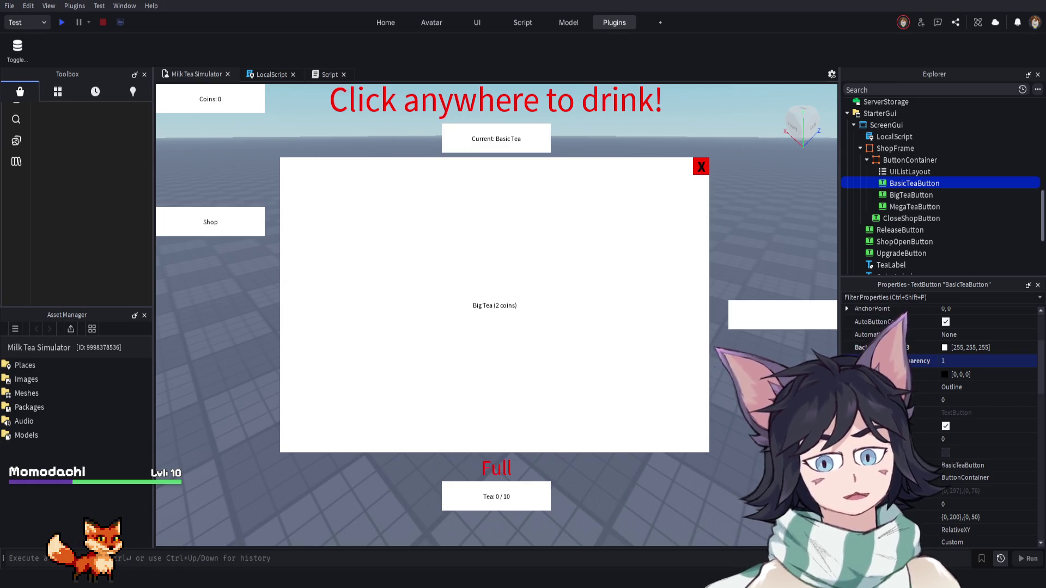
left_click(938, 350)
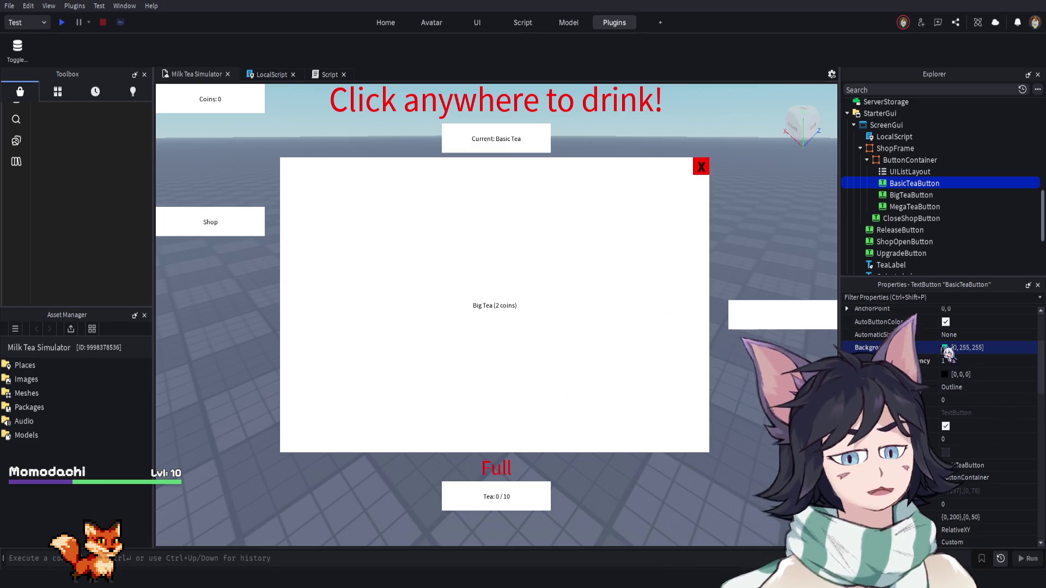
scroll(960, 362, "up", 3)
scroll(956, 370, "up", 3)
scroll(953, 384, "down", 3)
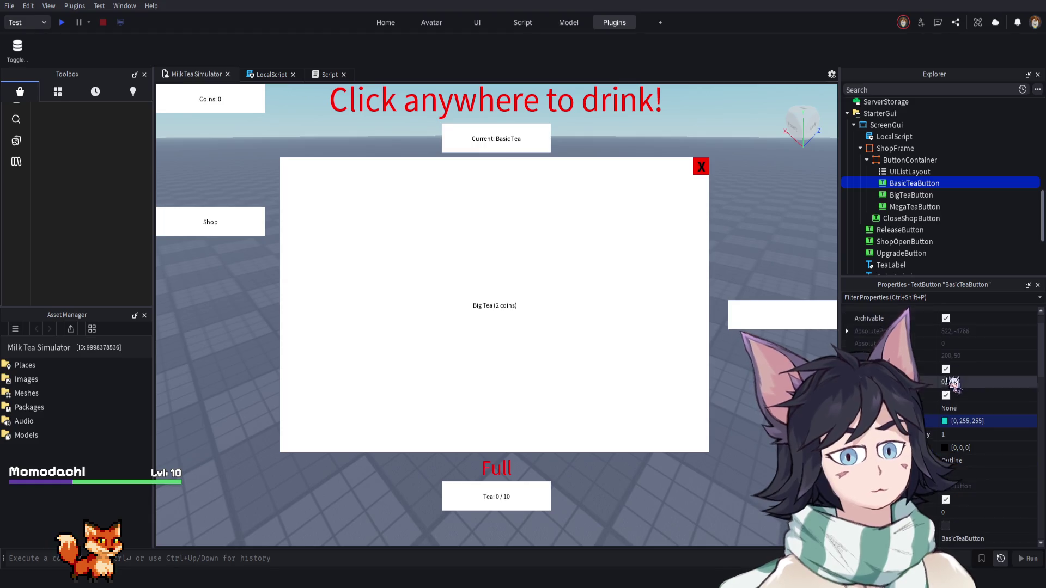
scroll(960, 497, "down", 6)
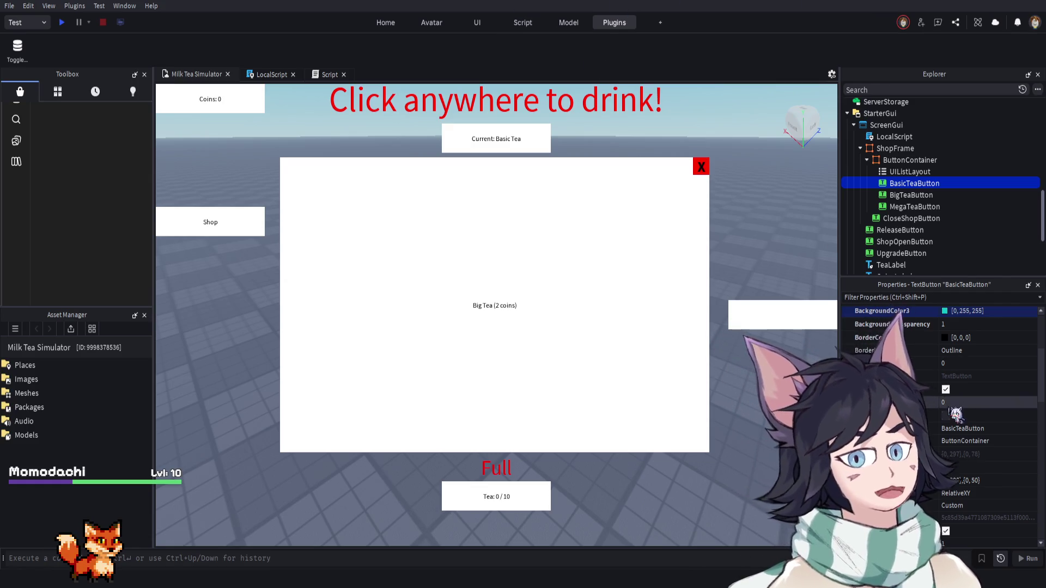
scroll(944, 412, "up", 3)
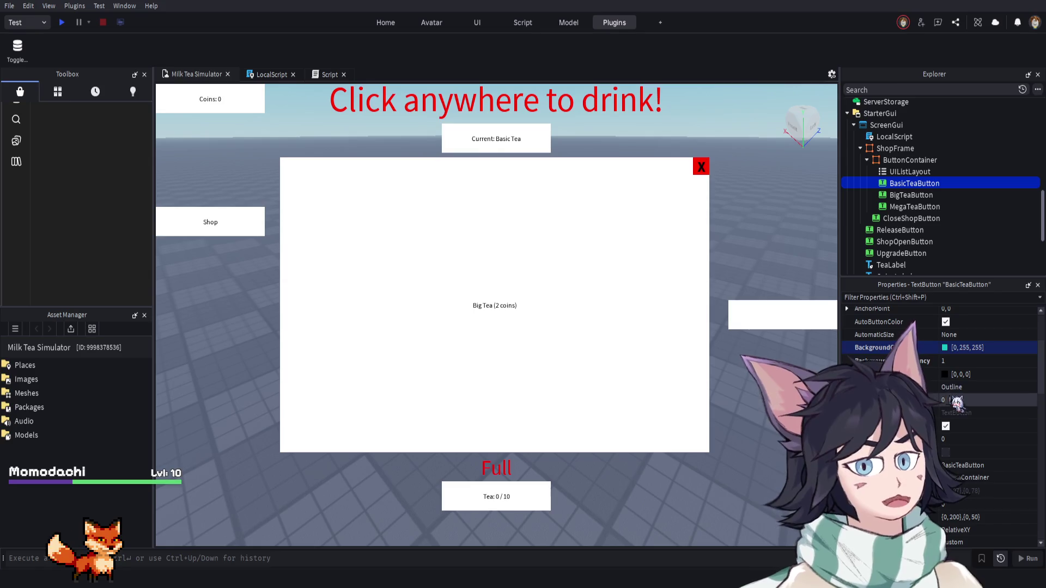
left_click(958, 403)
type("1")
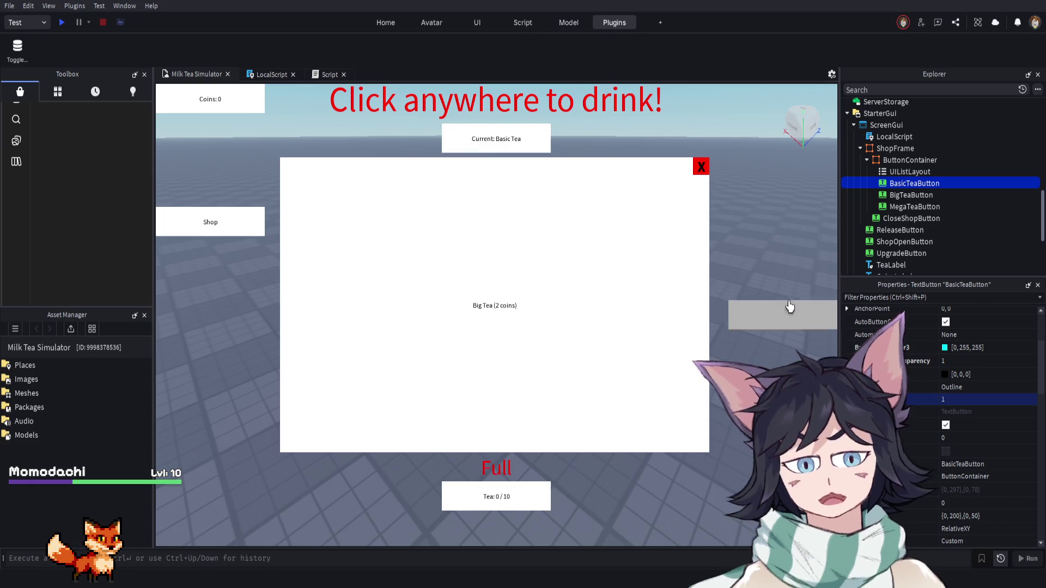
left_click(896, 149)
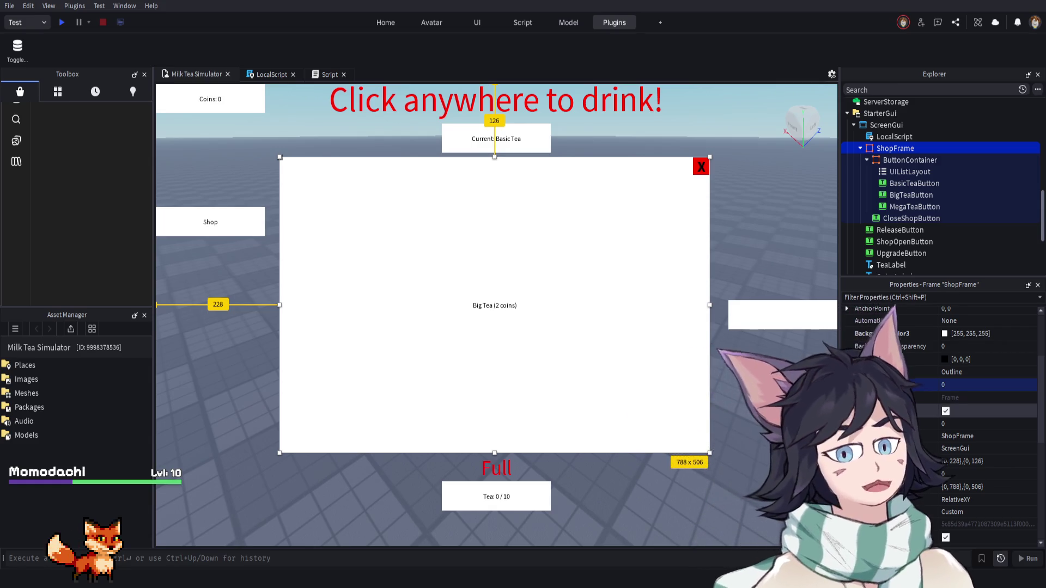
Change ShopFrame's BackgroundColor3 from white to pale yellow 255, 251, 139
scroll(936, 375, "up", 1)
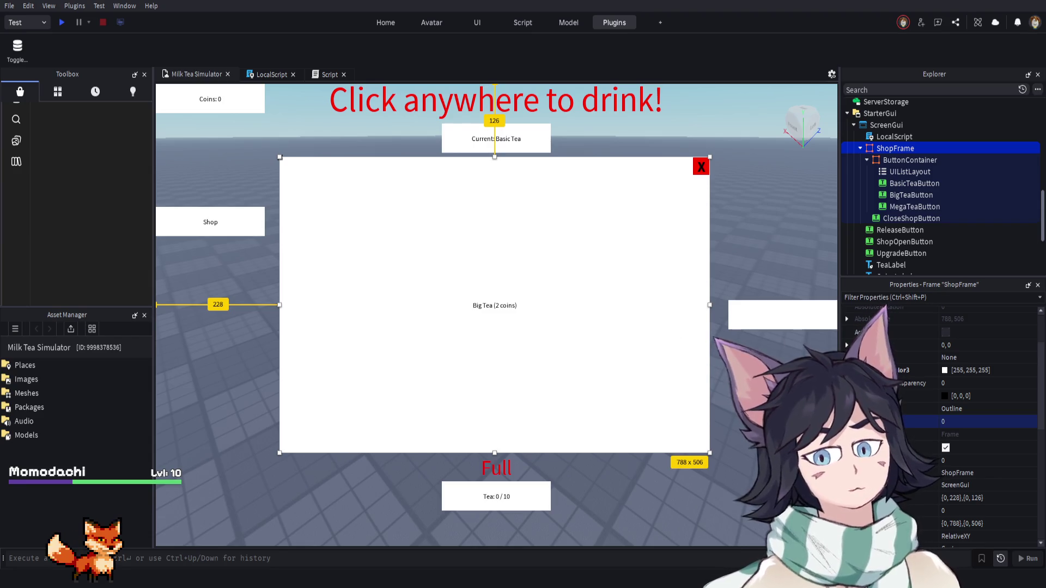
left_click(944, 374)
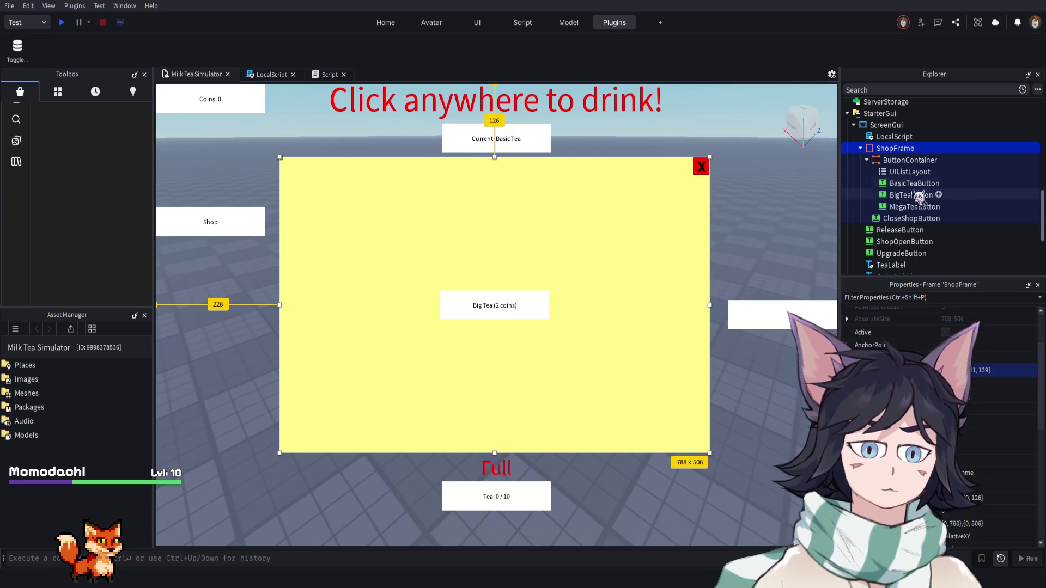
left_click(910, 160)
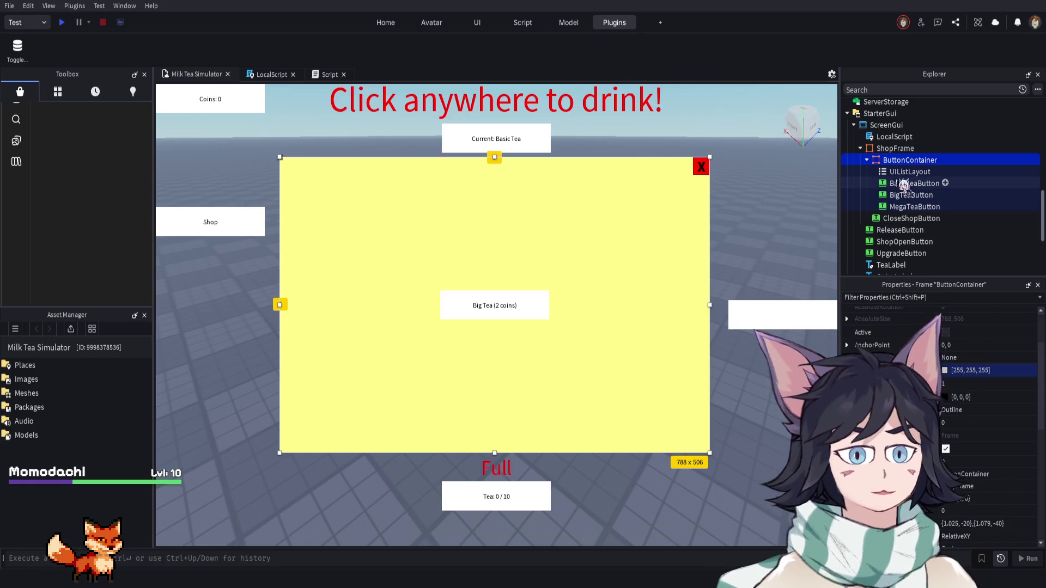
Select BasicTeaButton and change settings lower in its Properties panel
left_click(904, 182)
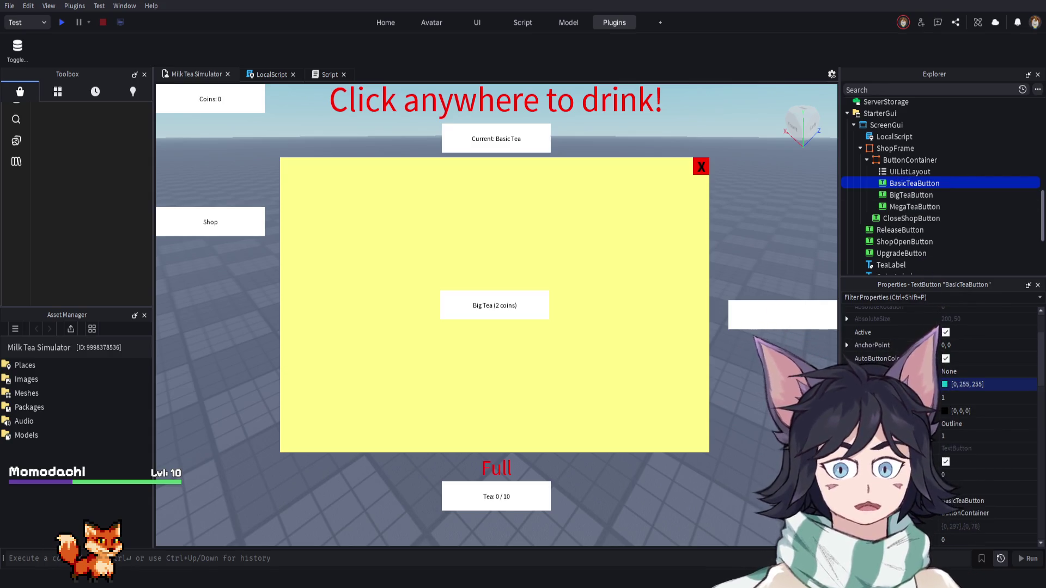
scroll(967, 417, "up", 3)
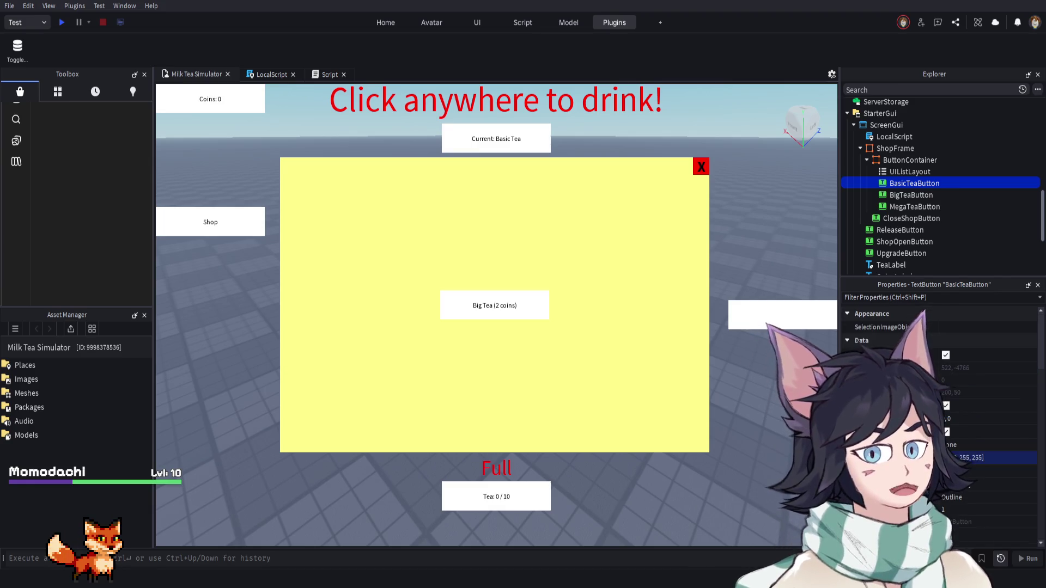
scroll(945, 410, "down", 10)
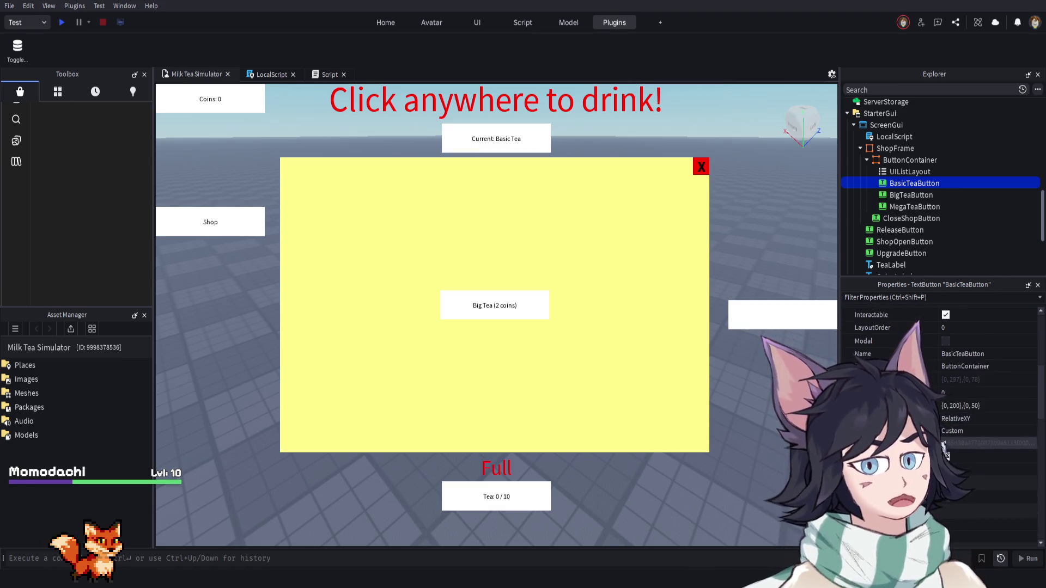
scroll(957, 466, "down", 5)
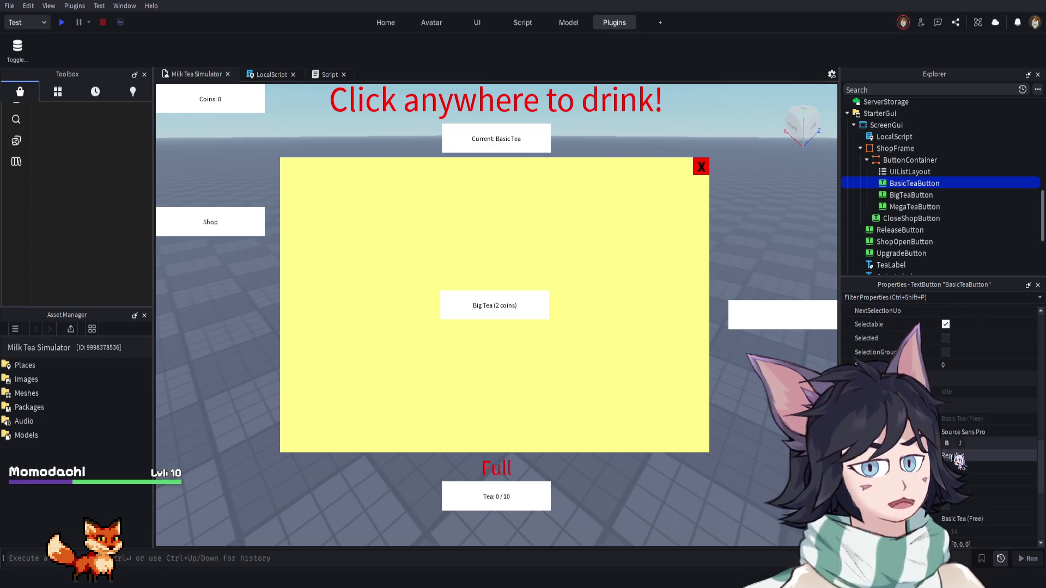
scroll(959, 501, "down", 3)
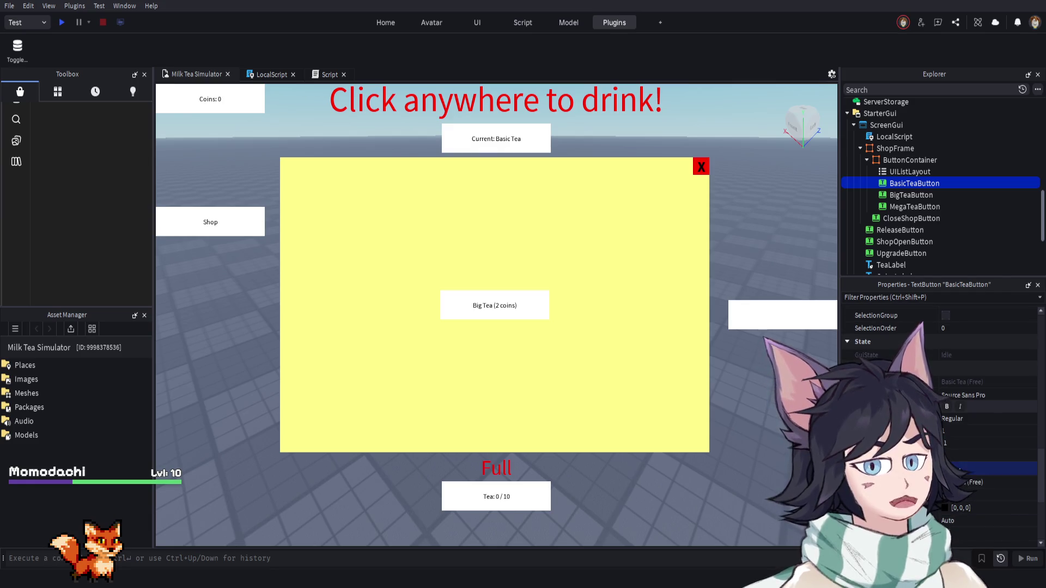
left_click(936, 468)
scroll(959, 501, "down", 3)
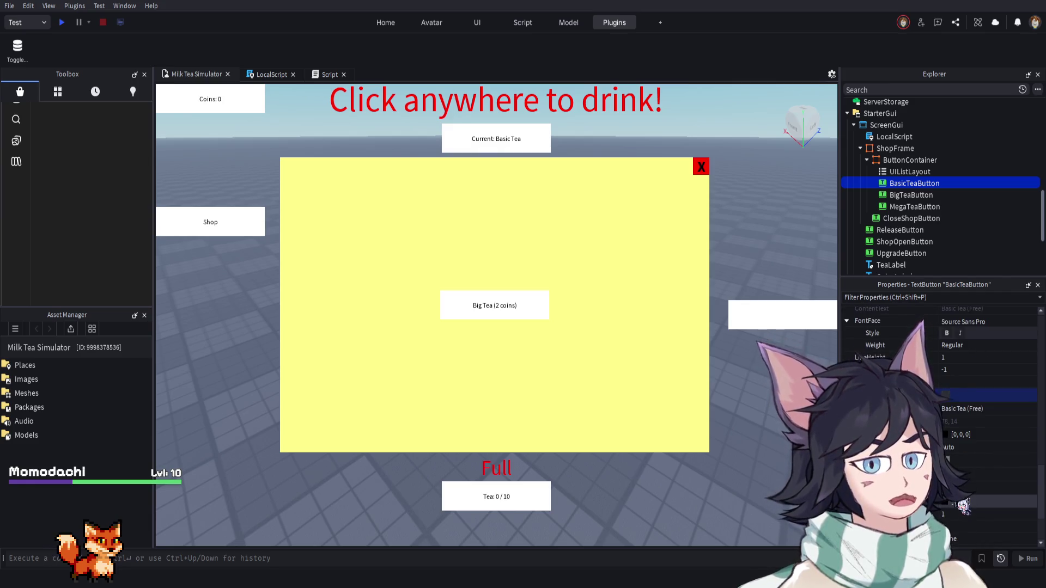
left_click(963, 471)
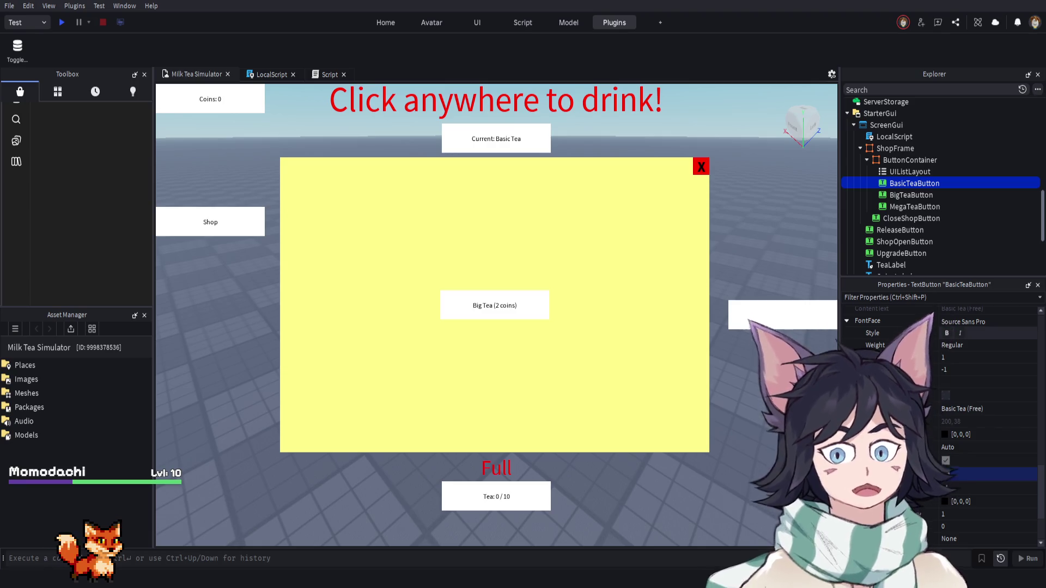
scroll(972, 484, "down", 3)
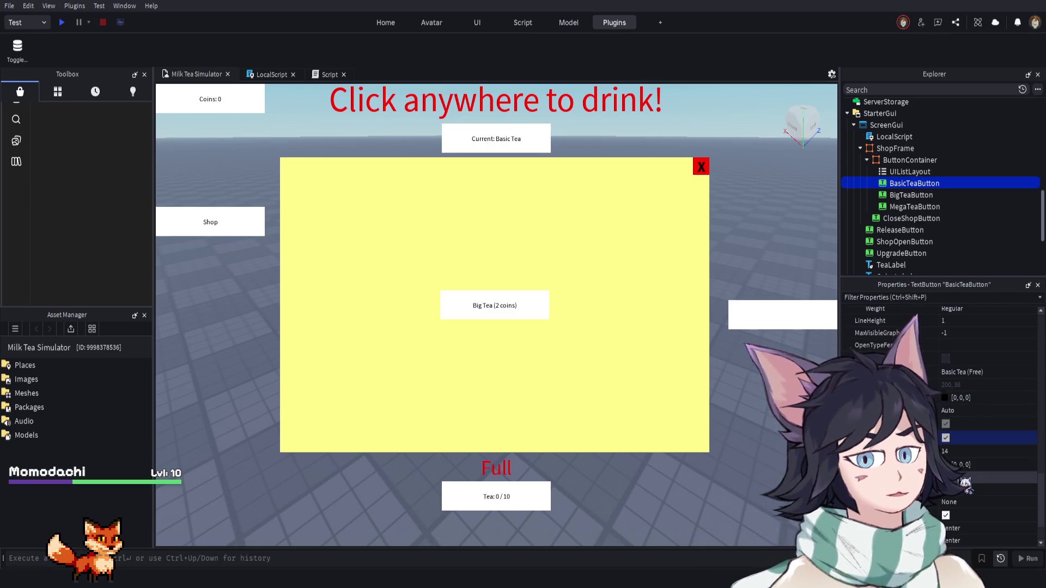
scroll(972, 483, "down", 6)
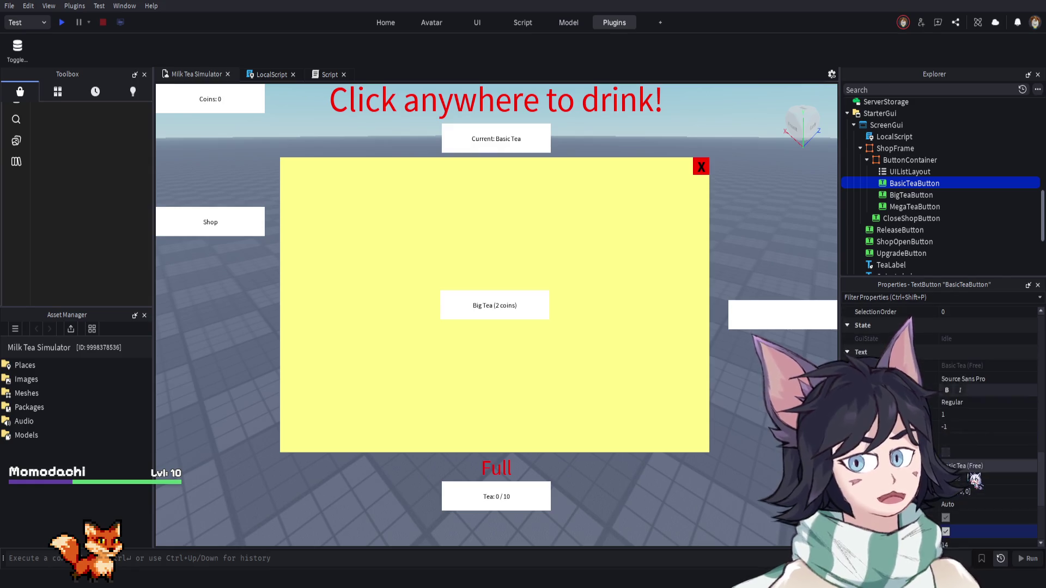
scroll(954, 419, "up", 5)
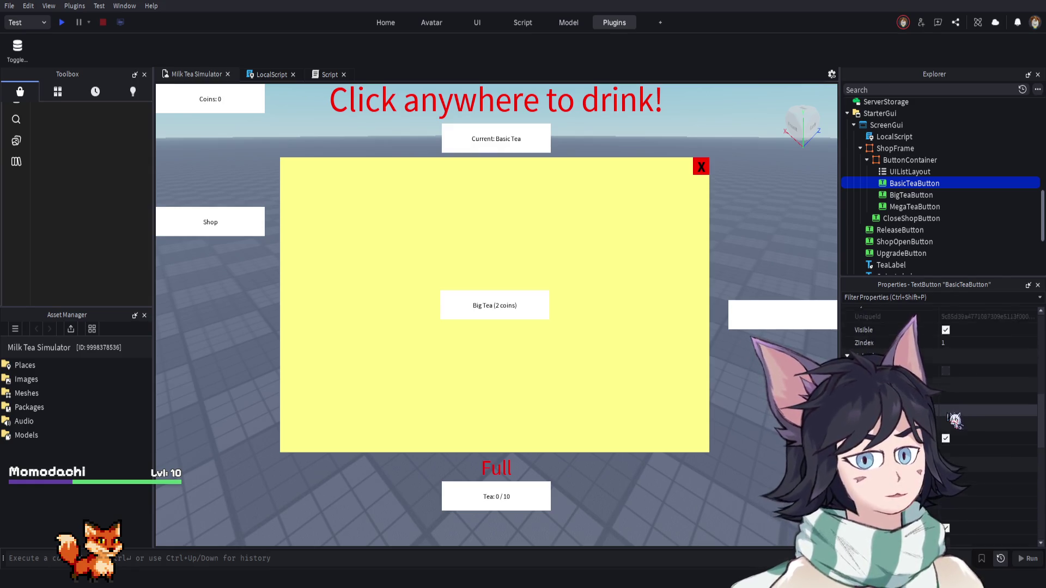
scroll(953, 418, "up", 3)
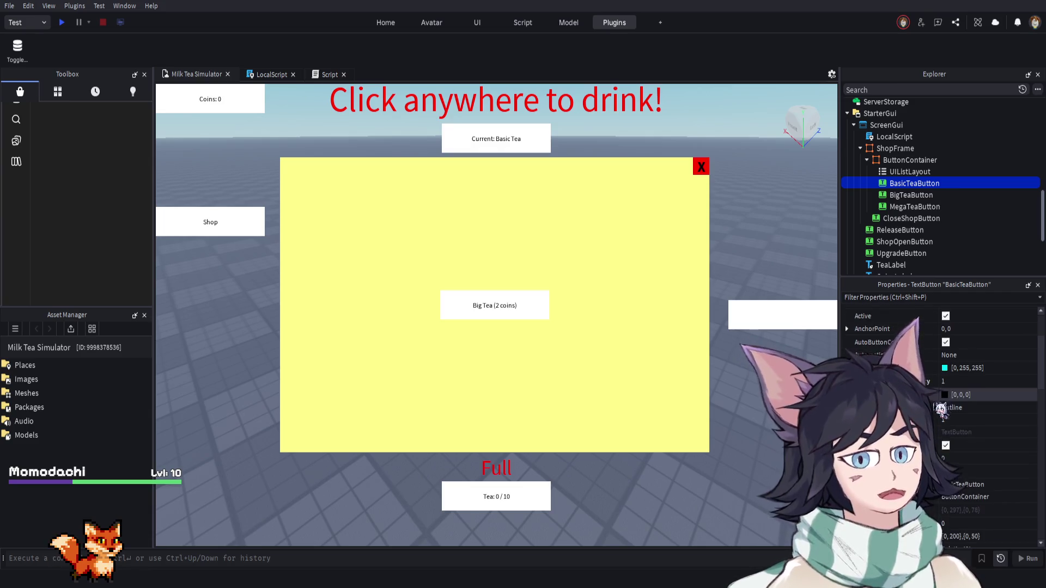
scroll(948, 389, "up", 2)
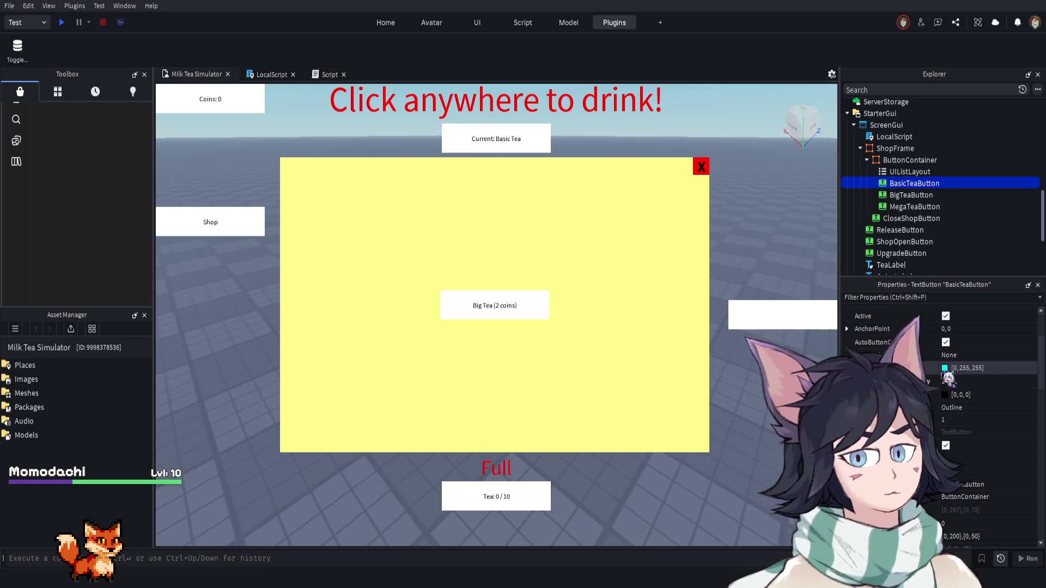
Set BasicTeaButton's BackgroundColor3 to purple 170, 85, 255
left_click(950, 371)
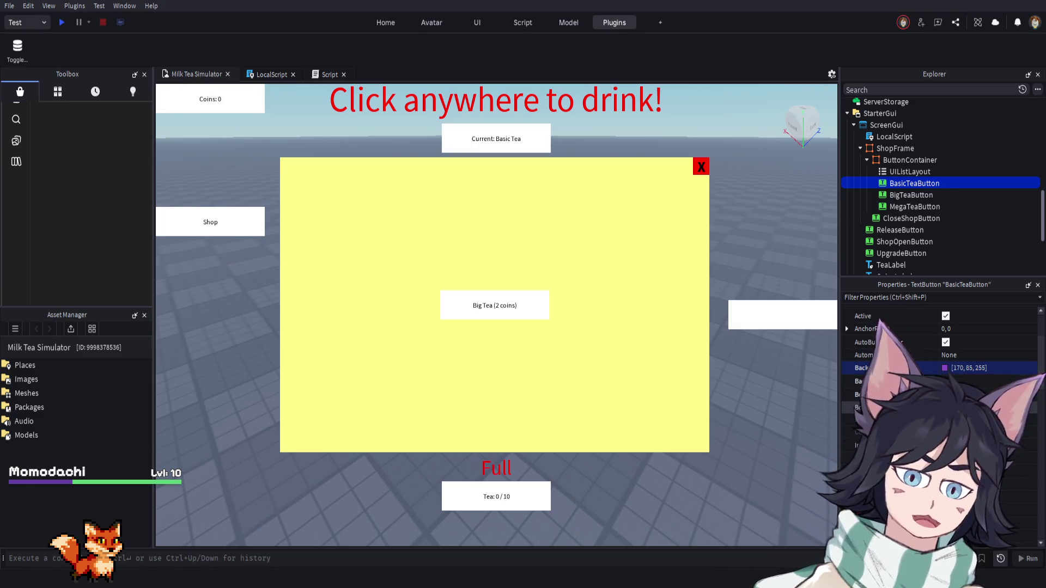
scroll(845, 325, "up", 3)
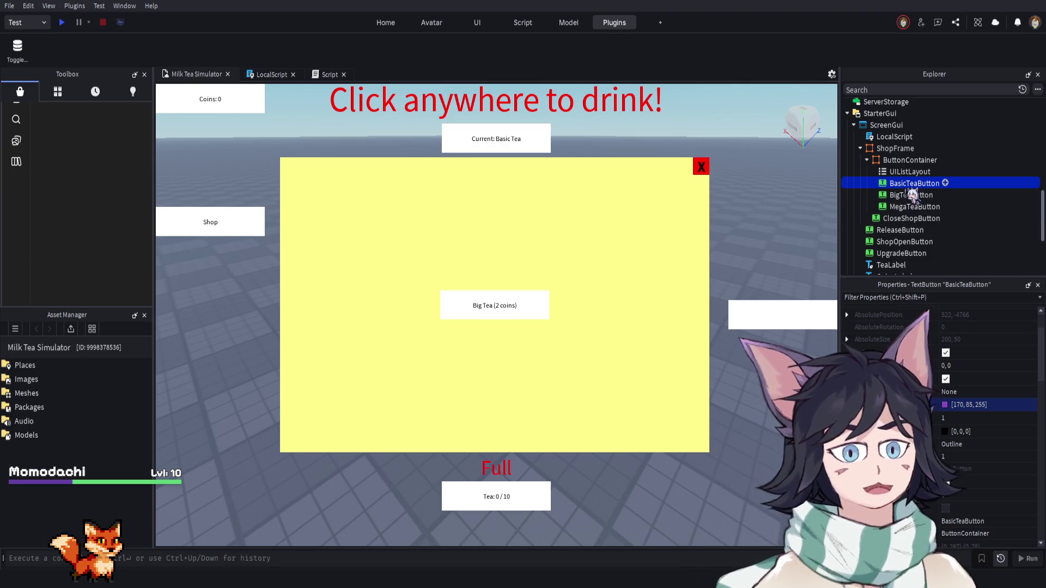
key("F2")
scroll(959, 390, "up", 1)
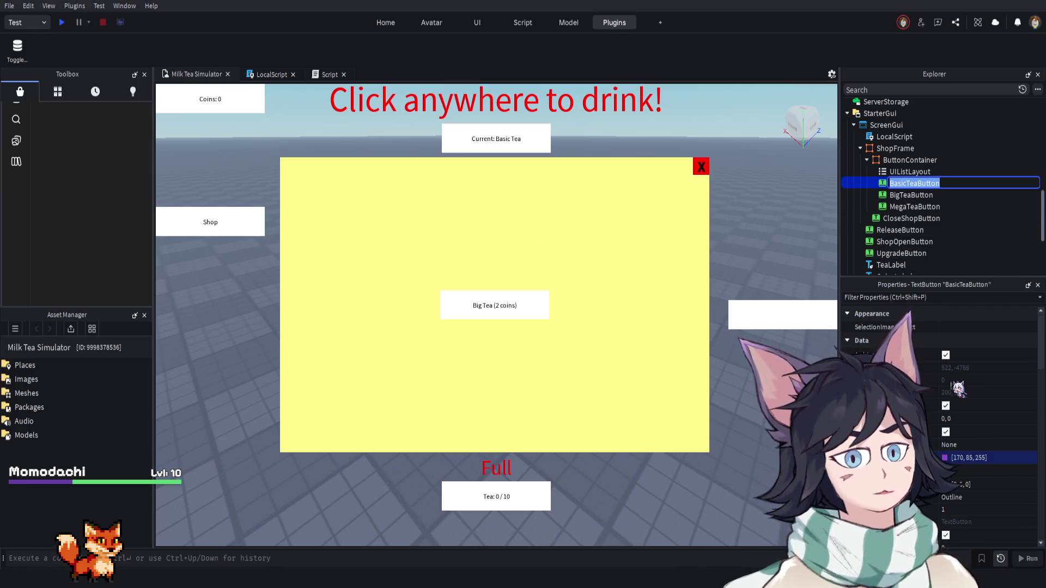
Look over MegaTeaButton, BigTeaButton and the UIListLayout settings
left_click(923, 207)
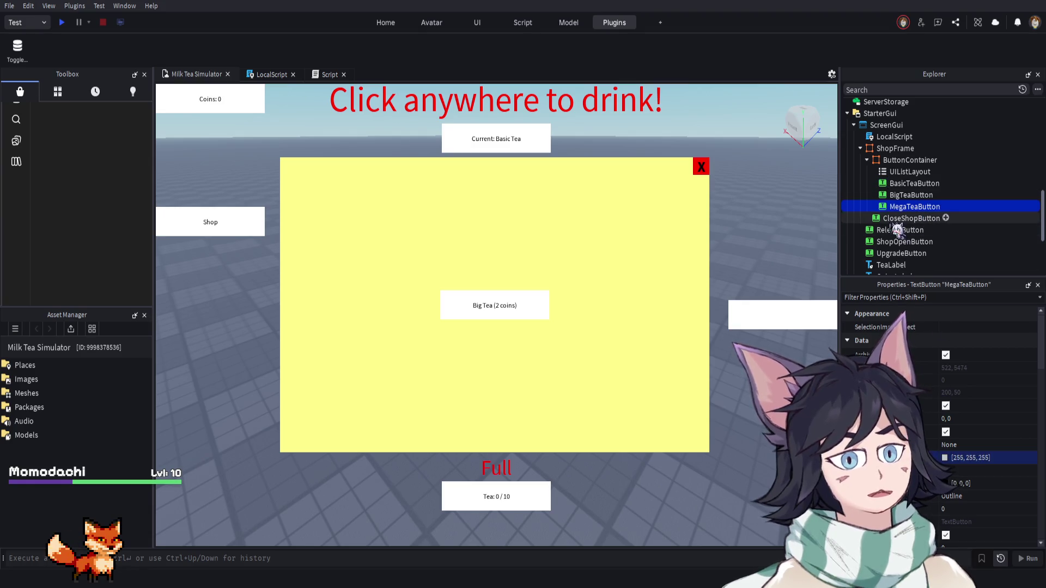
left_click(911, 195)
scroll(984, 434, "down", 1)
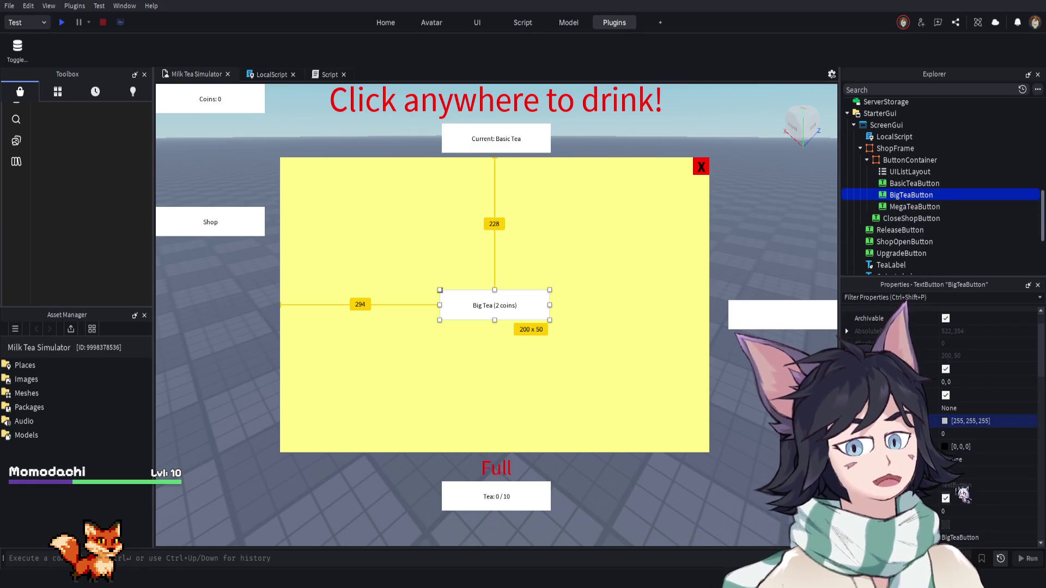
scroll(959, 436, "up", 1)
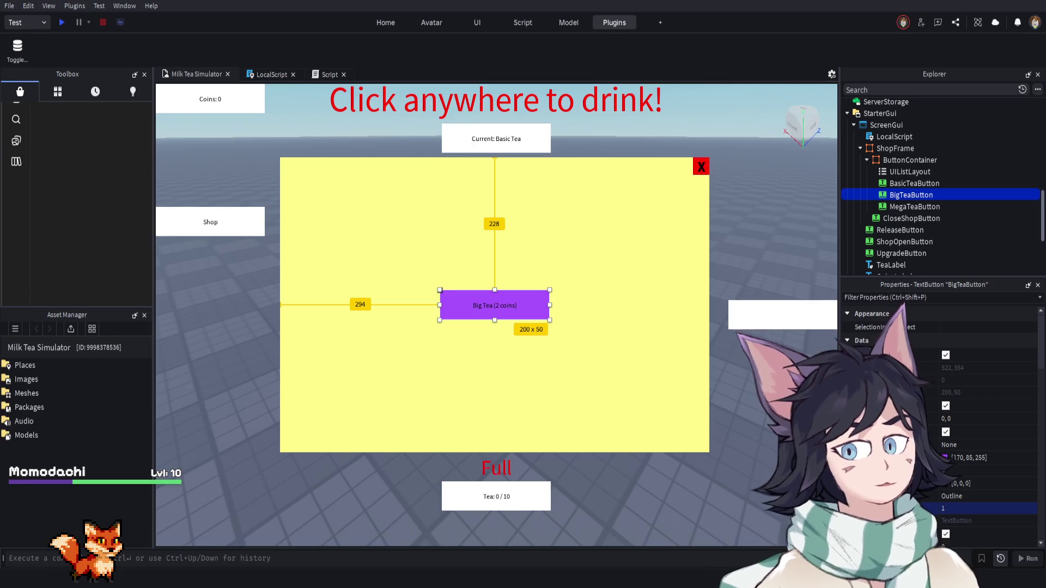
scroll(980, 381, "up", 5)
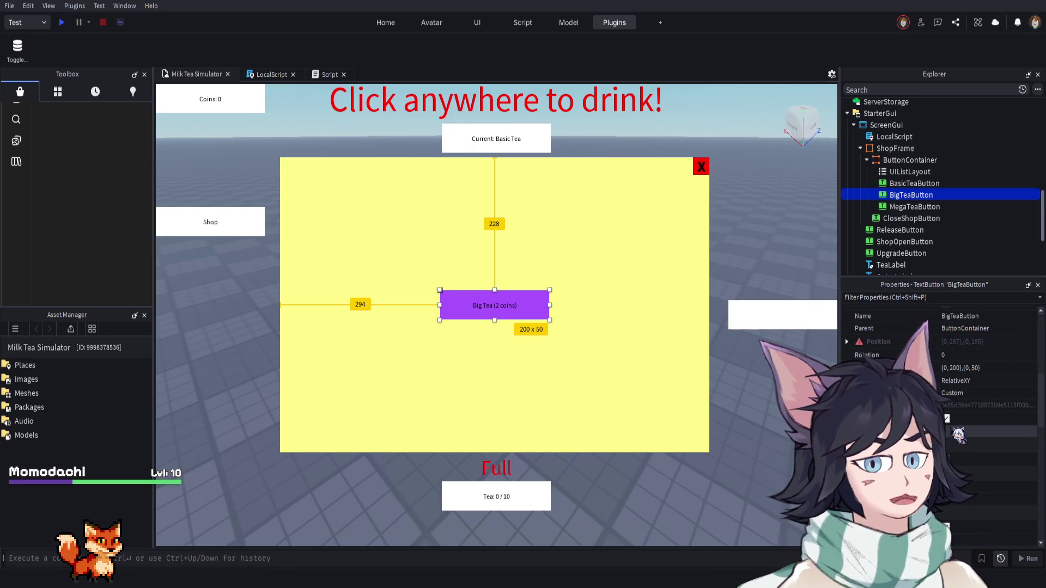
left_click(926, 172)
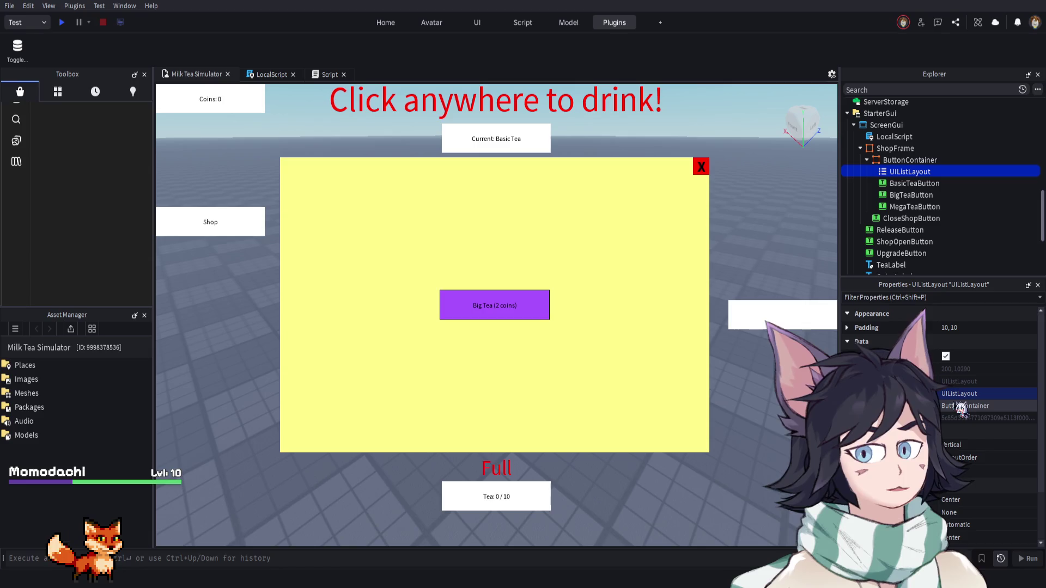
scroll(942, 356, "down", 3)
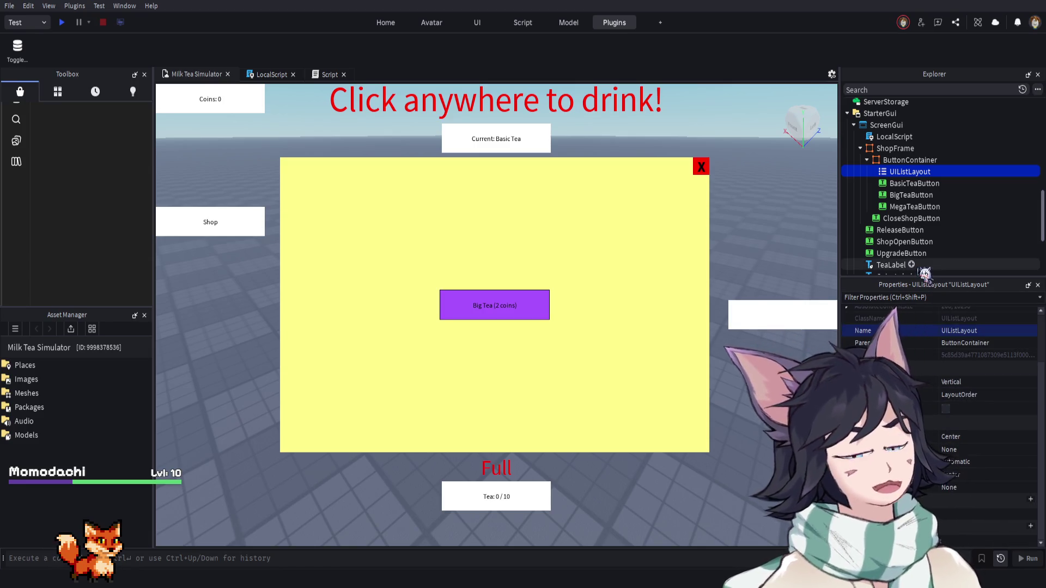
Tick RichText in BigTeaButton's Text properties
left_click(913, 184)
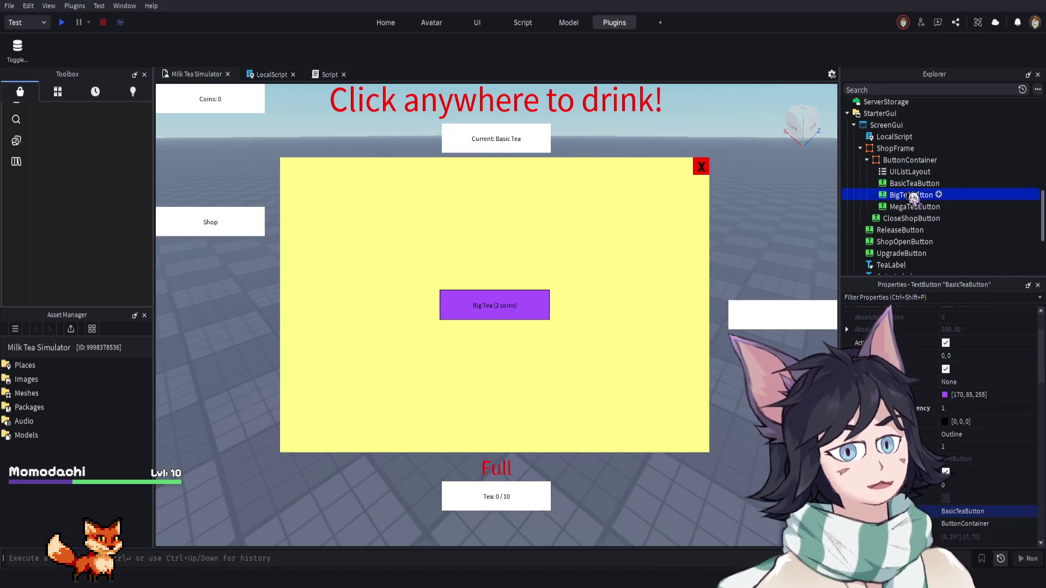
left_click(913, 195)
scroll(975, 452, "down", 3)
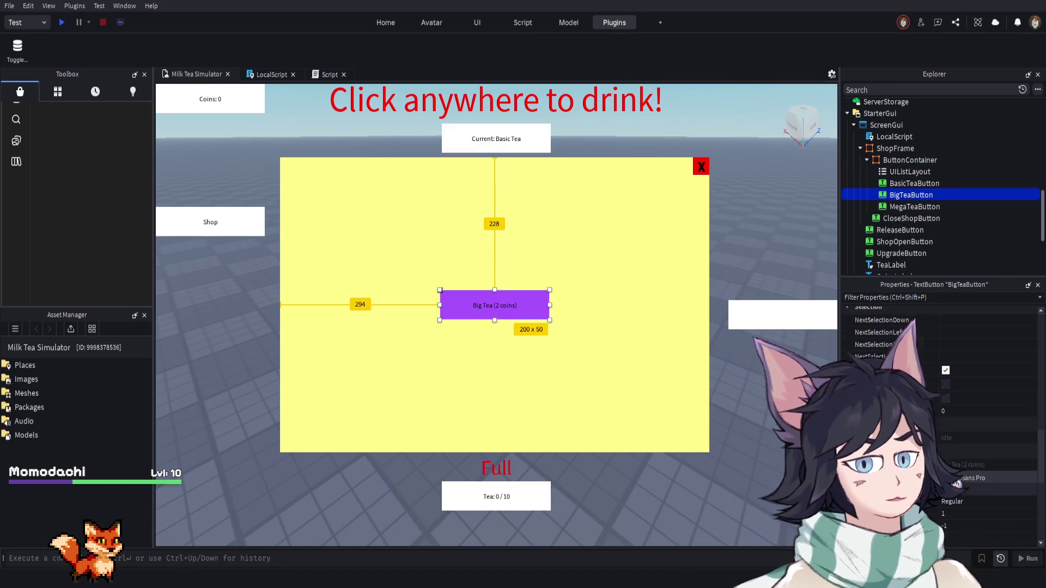
scroll(958, 473, "down", 2)
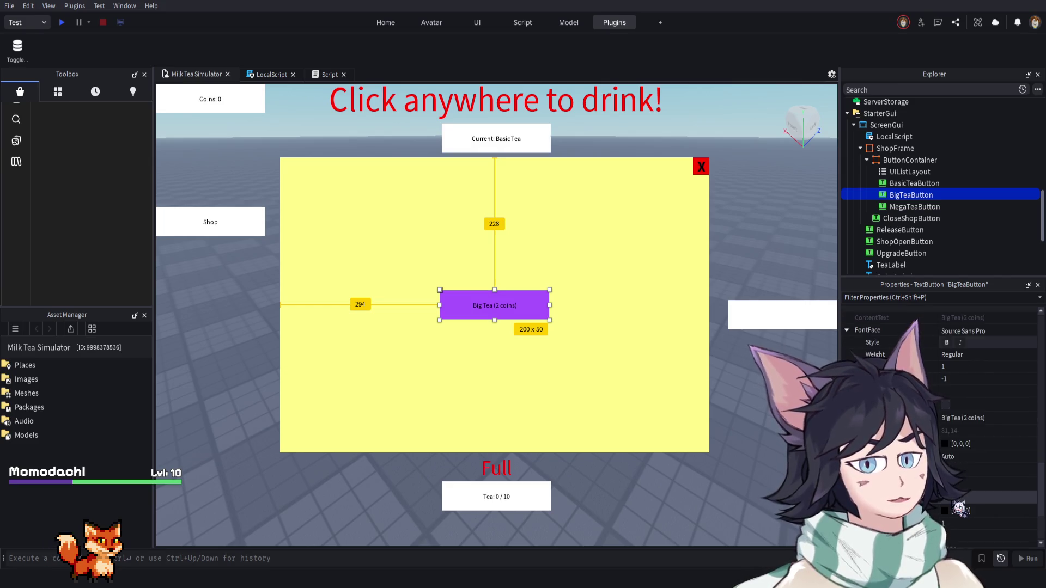
scroll(958, 508, "down", 2)
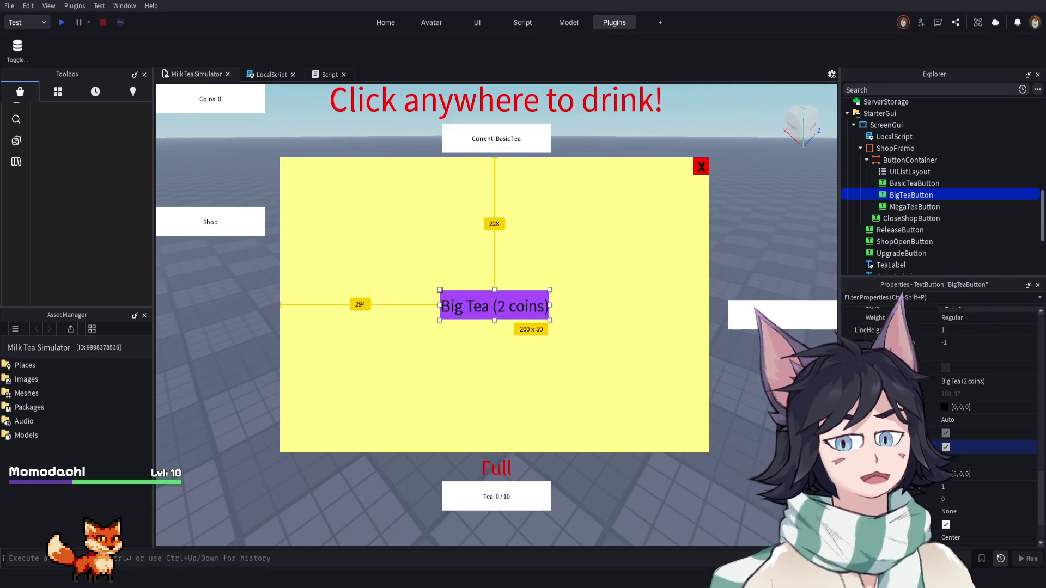
scroll(941, 494, "down", 2)
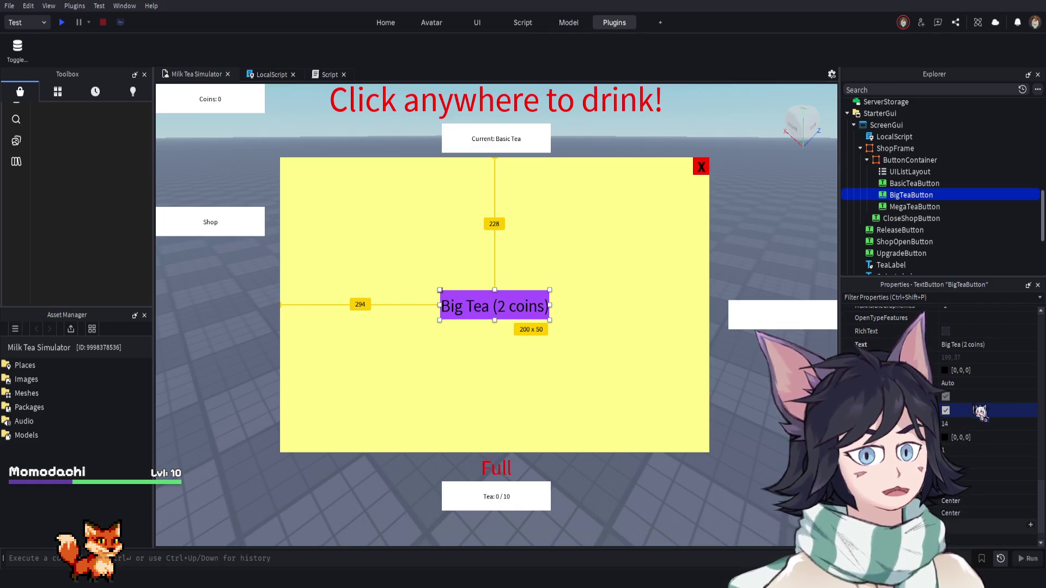
scroll(956, 501, "down", 2)
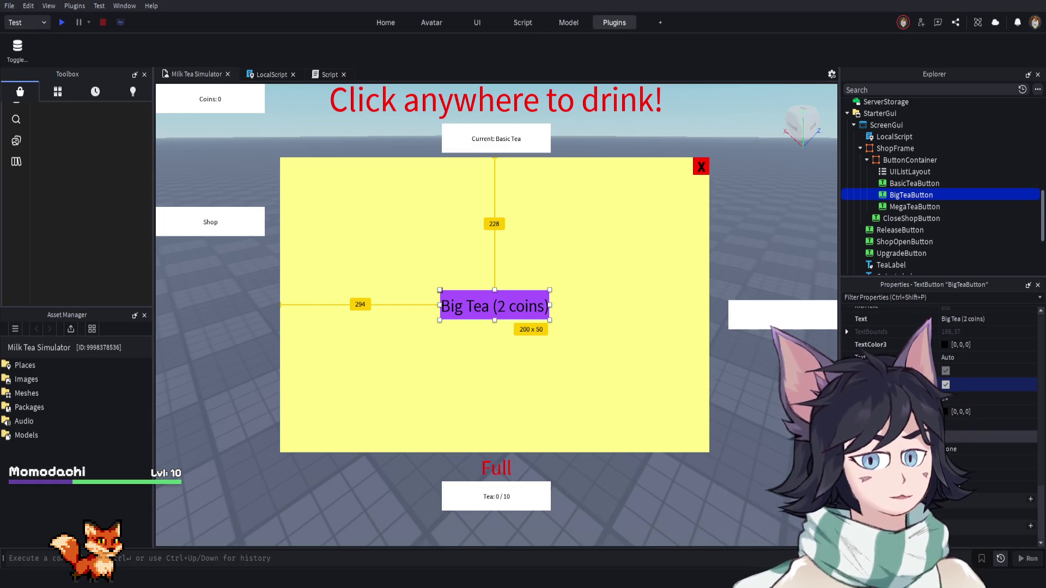
scroll(940, 424, "up", 3)
left_click(945, 342)
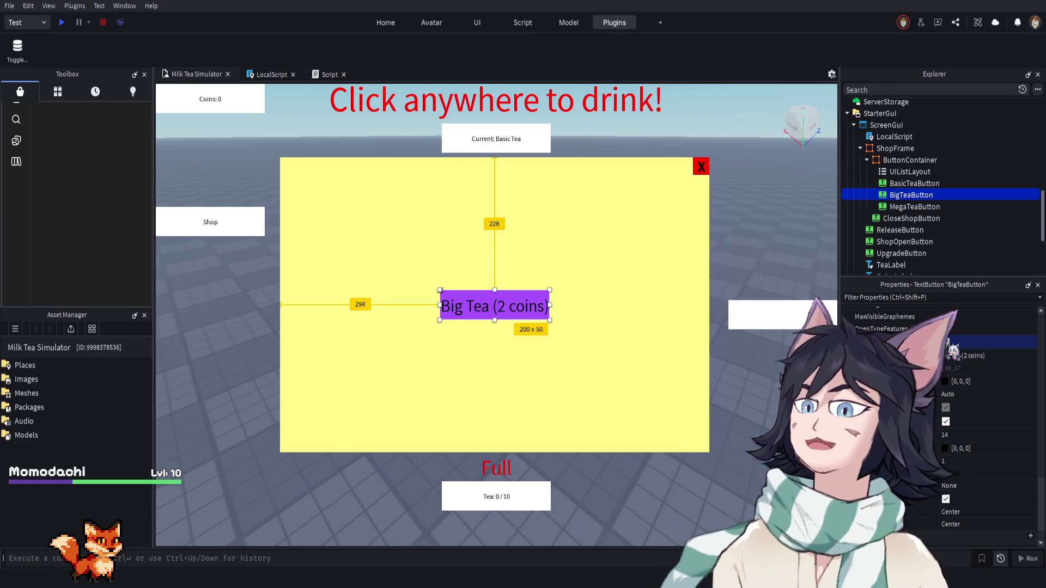
left_click(915, 206)
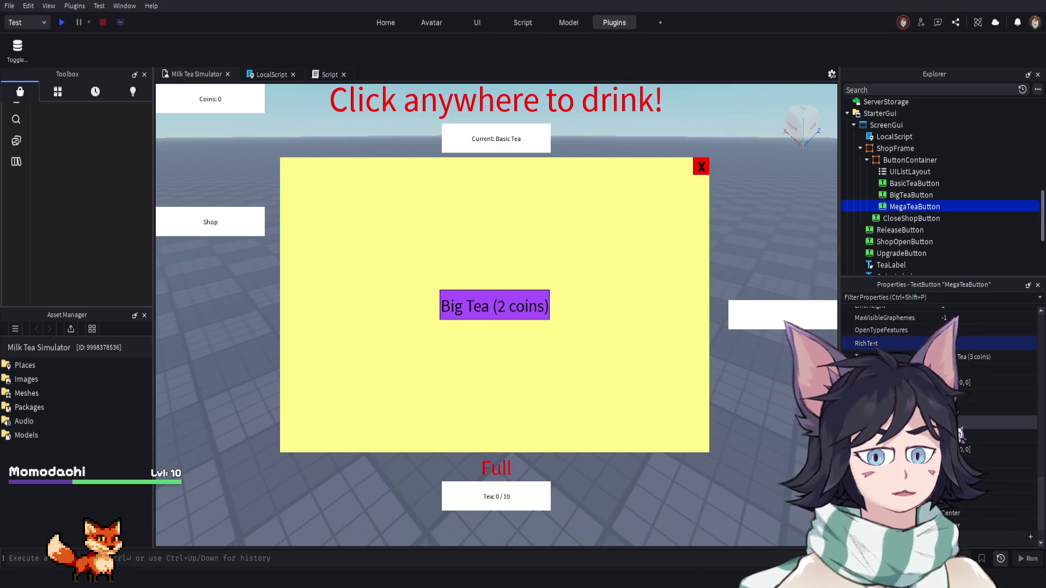
Set MegaTeaButton's BackgroundColor3 to purple 170, 85, 255
scroll(961, 432, "up", 3)
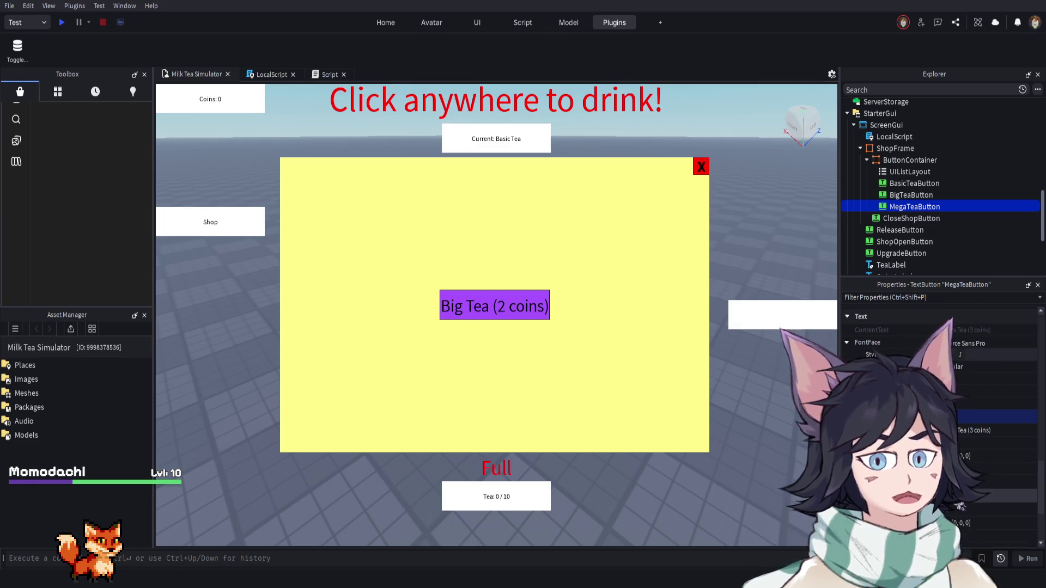
scroll(952, 509, "up", 3)
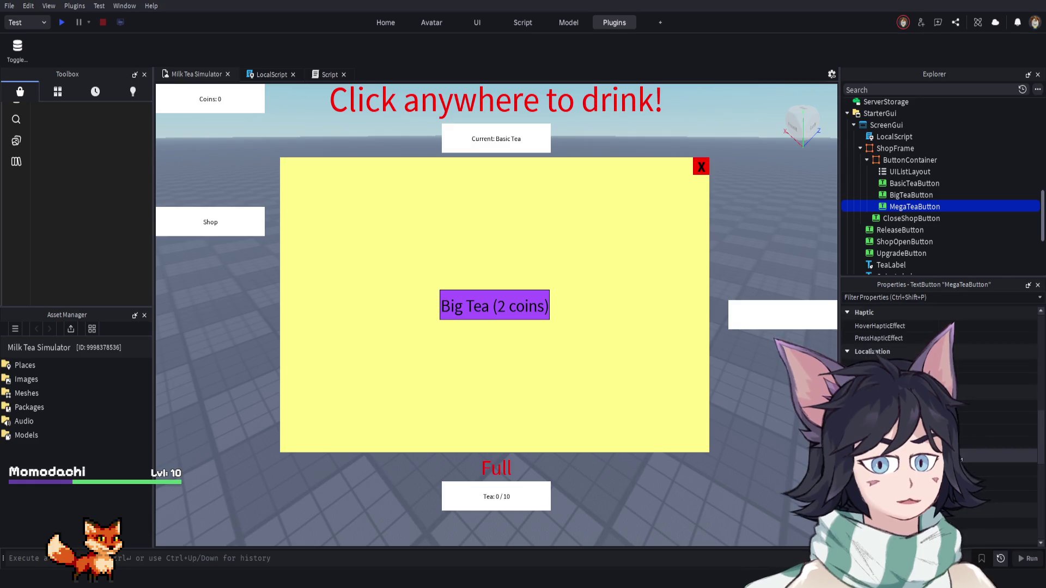
scroll(952, 508, "up", 3)
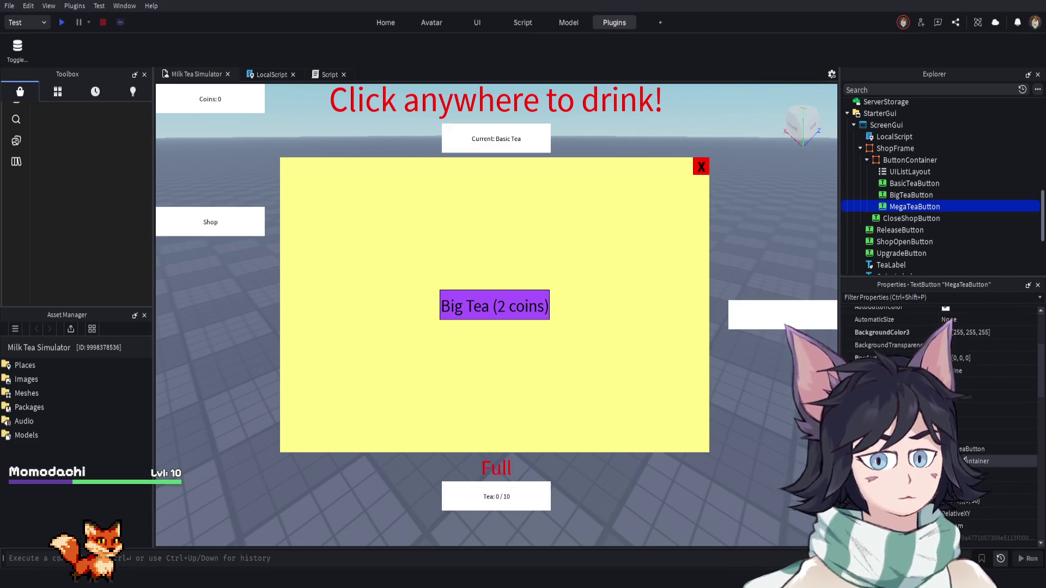
scroll(952, 509, "up", 3)
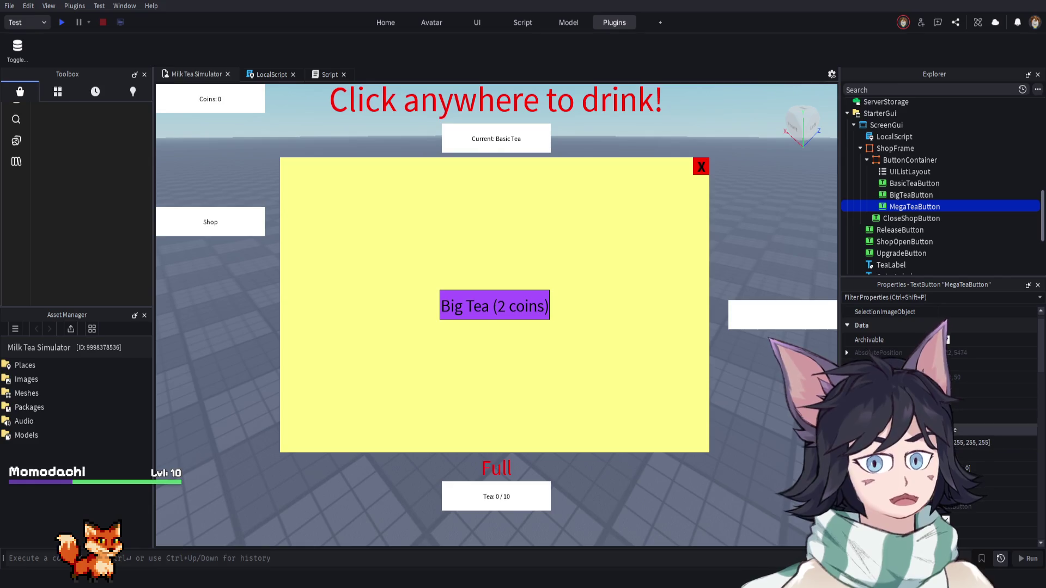
scroll(952, 436, "down", 2)
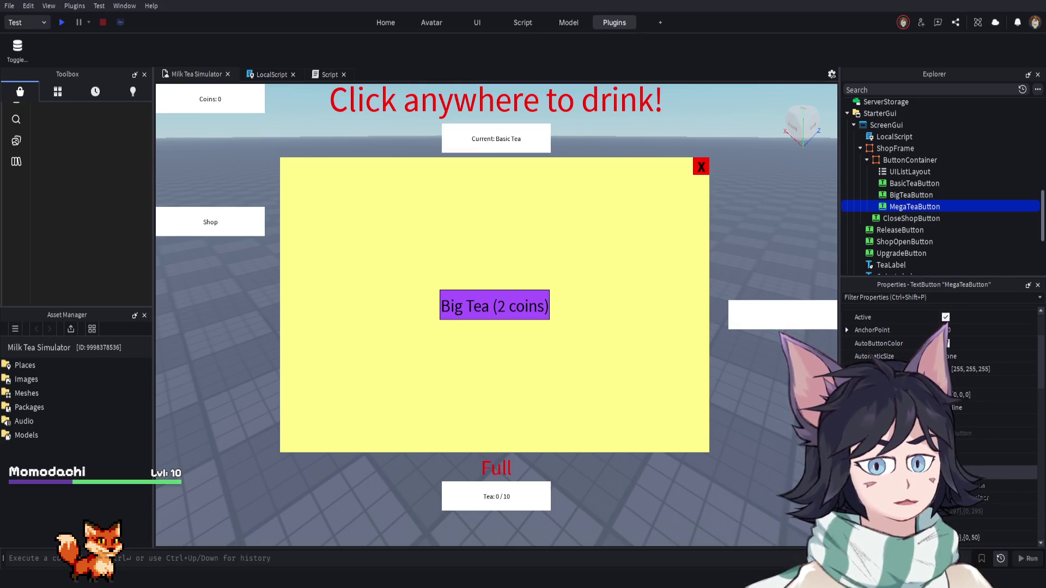
left_click(991, 472)
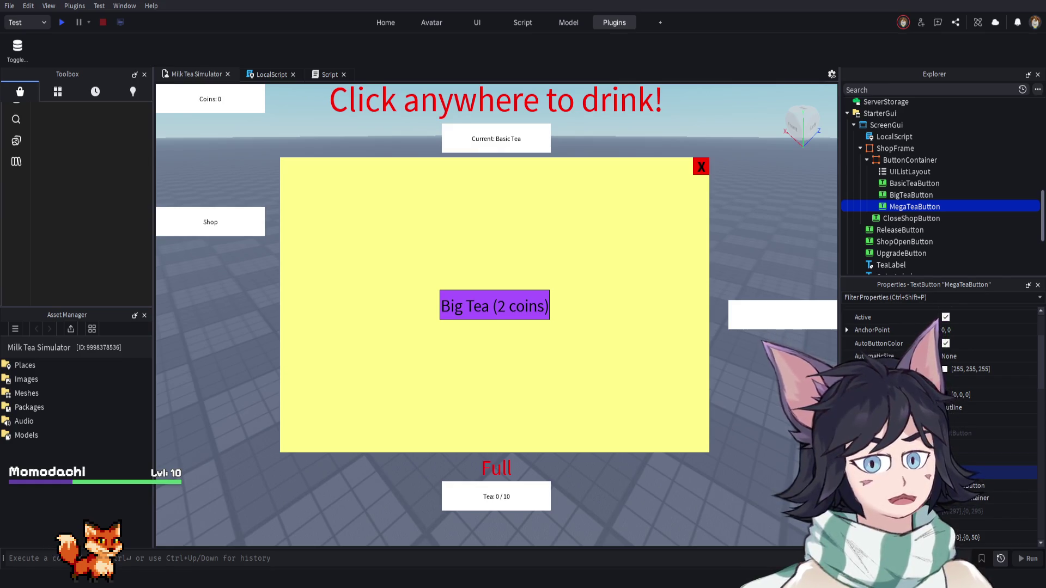
Start a new playtest of the game
scroll(940, 425, "up", 2)
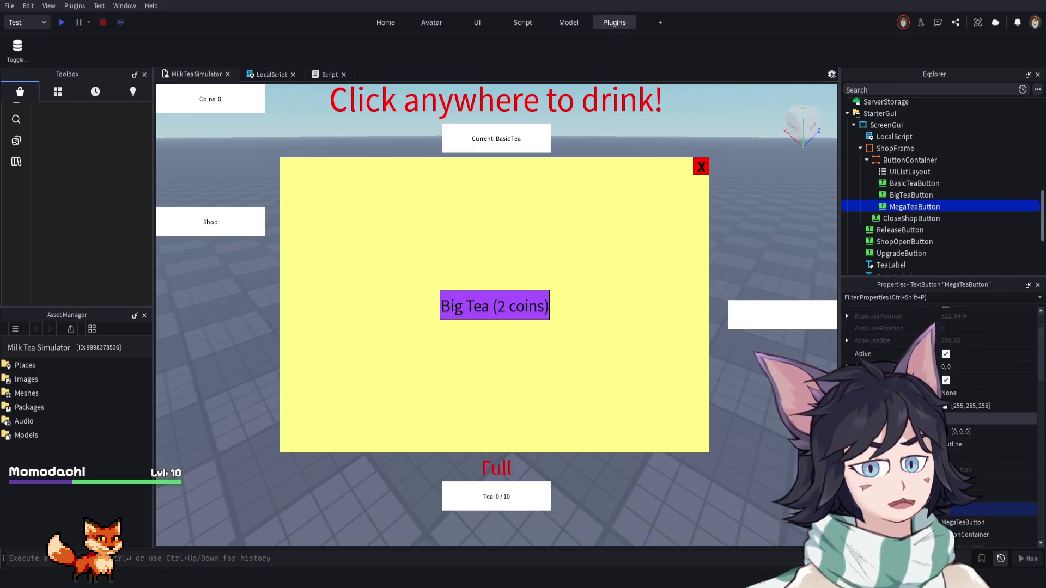
scroll(924, 448, "down", 1)
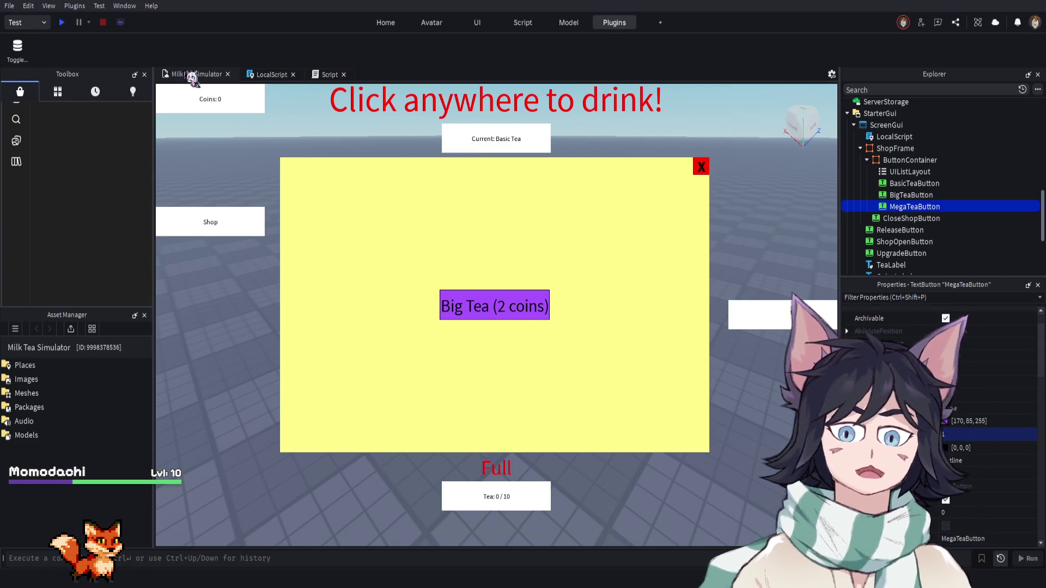
left_click(64, 23)
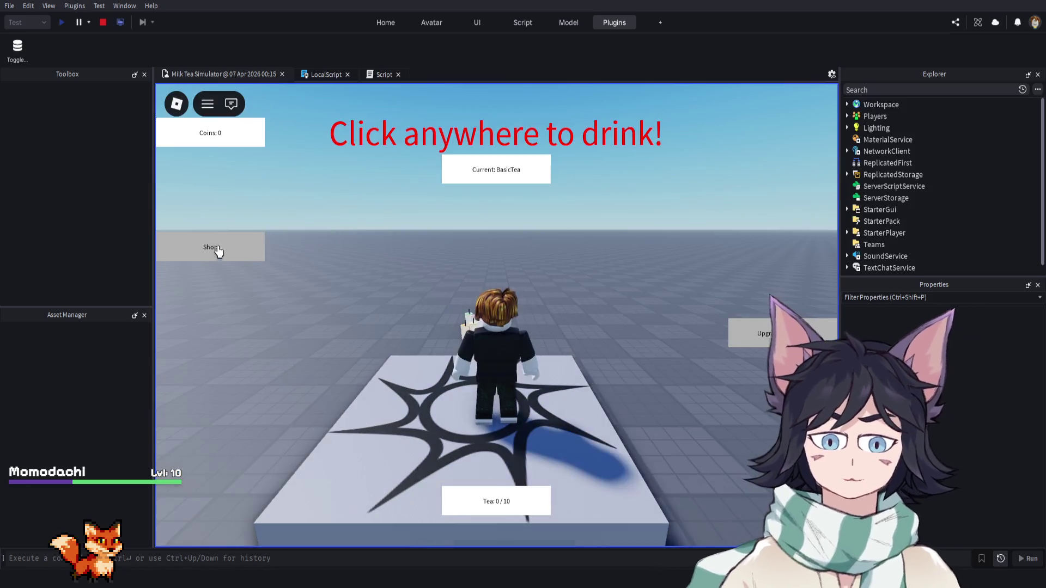
In the playtest, drink tea until the cup is full, then release it for coins
left_click(218, 249)
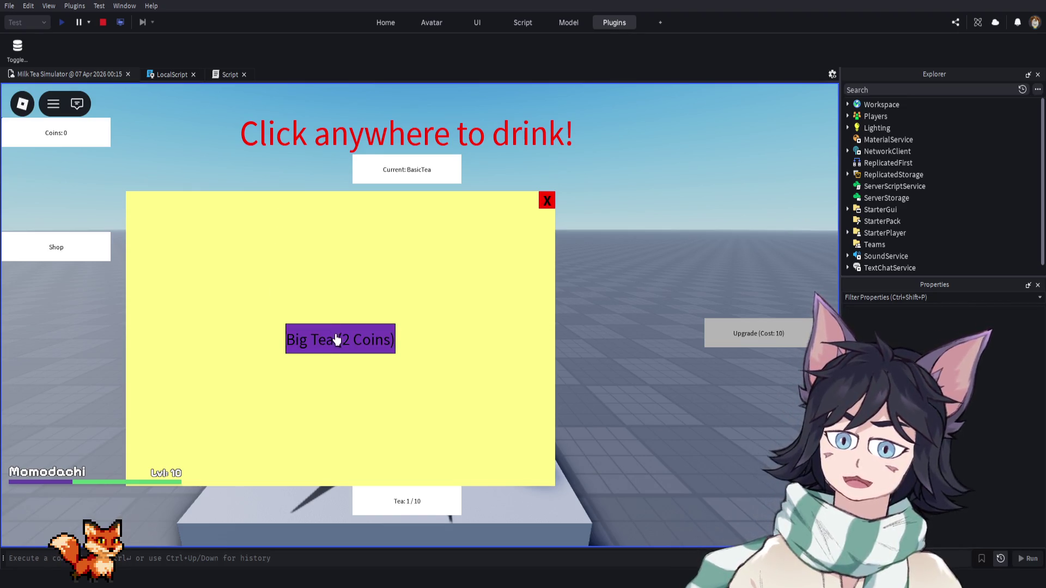
left_click(351, 339)
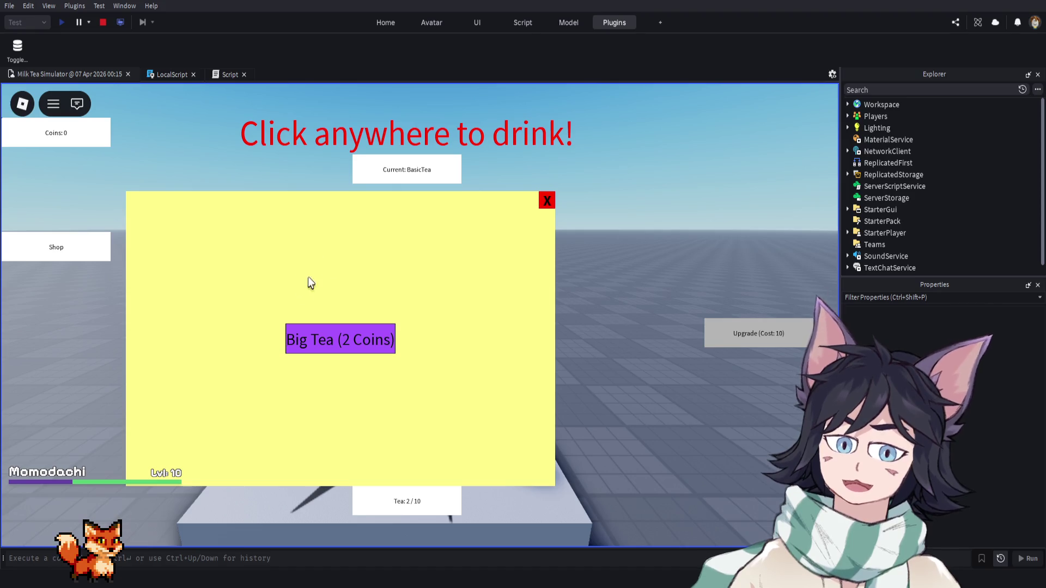
left_click(546, 200)
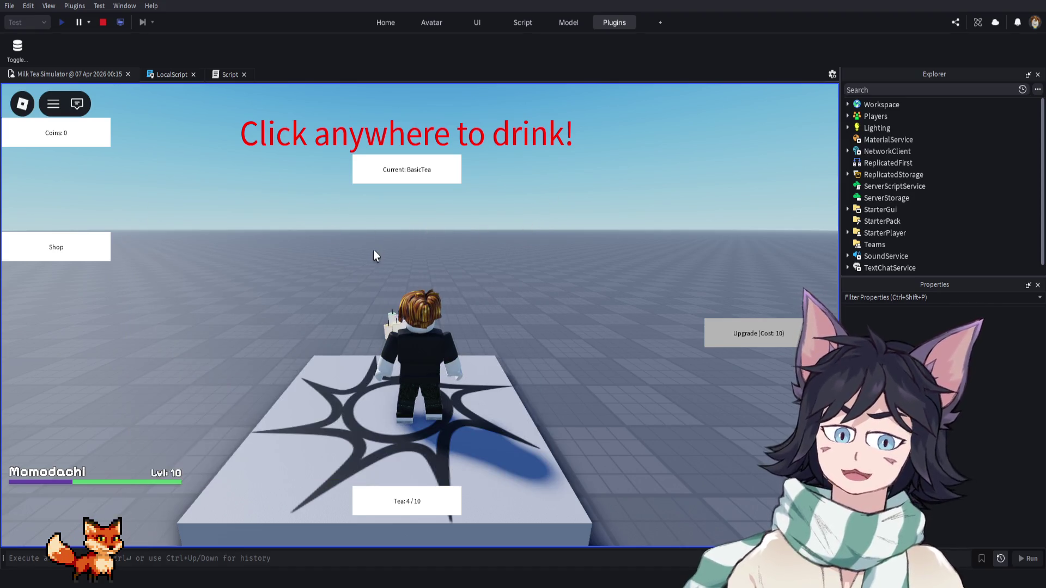
left_click(71, 253)
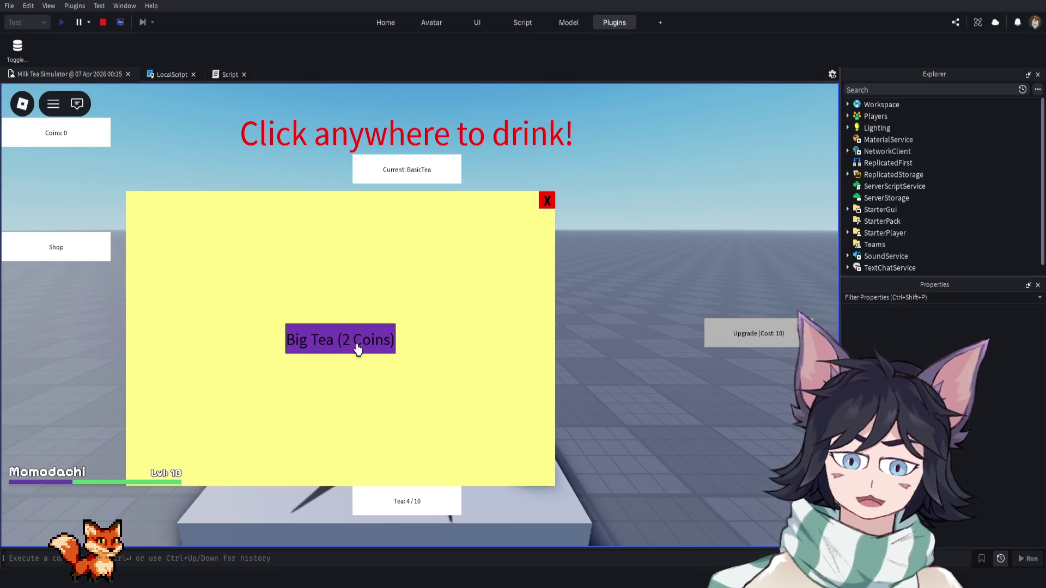
left_click(546, 201)
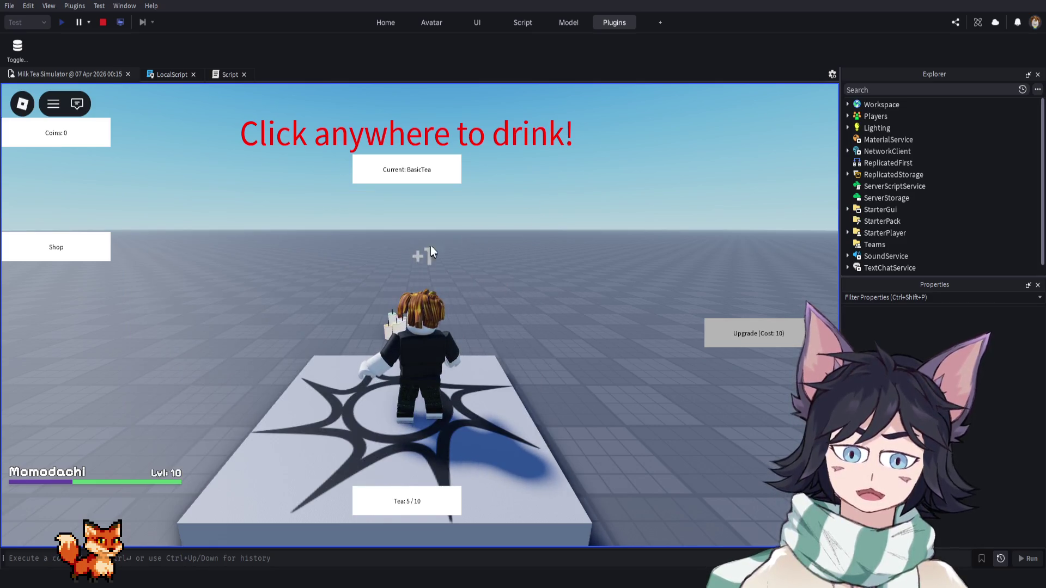
left_click(99, 260)
left_click(345, 338)
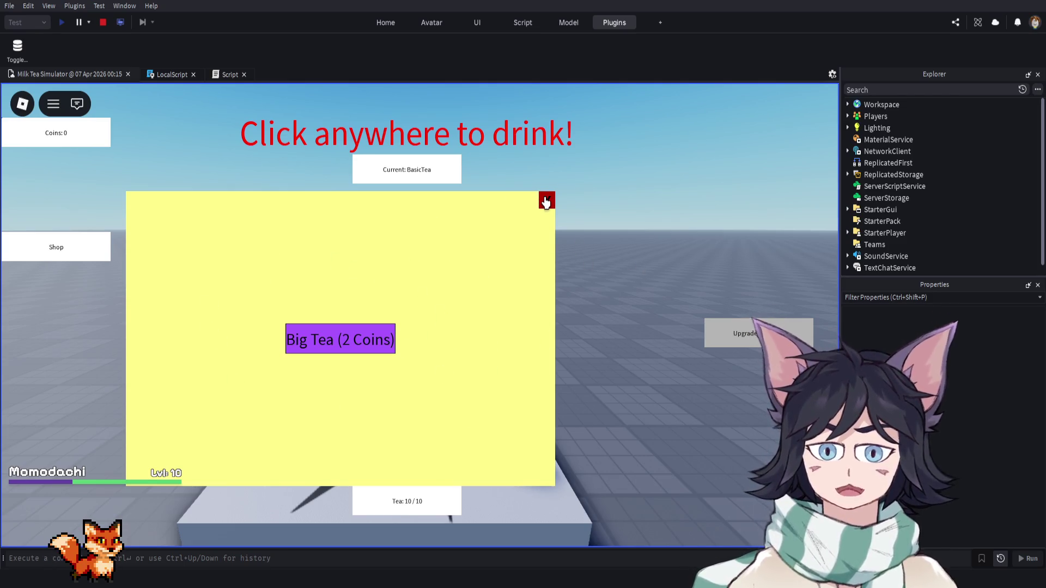
left_click(545, 201)
left_click(389, 335)
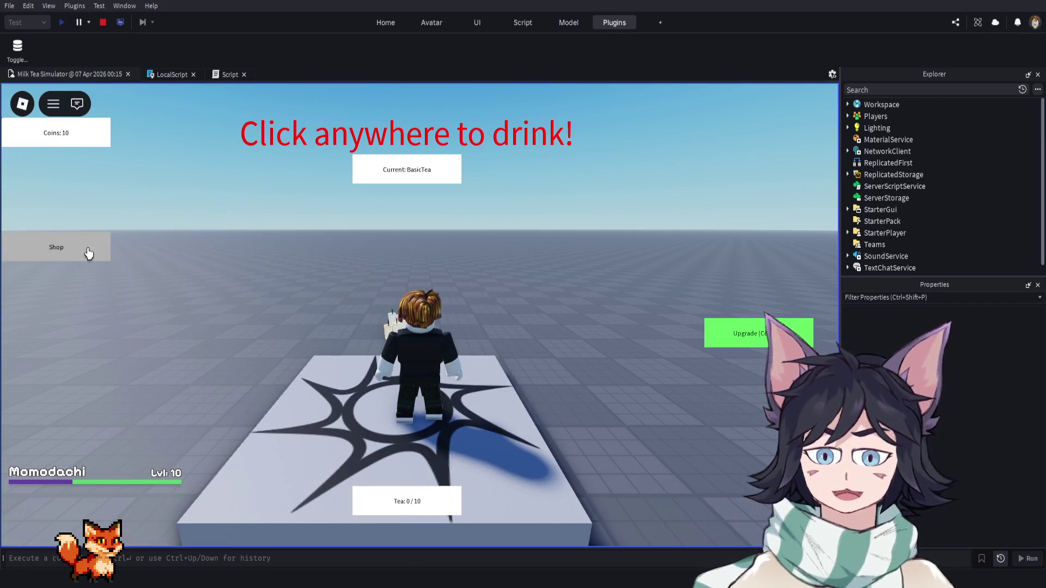
Buy Big Tea for 2 coins so it reads Big Tea (Equipped), then stop the playtest
left_click(87, 250)
left_click(324, 338)
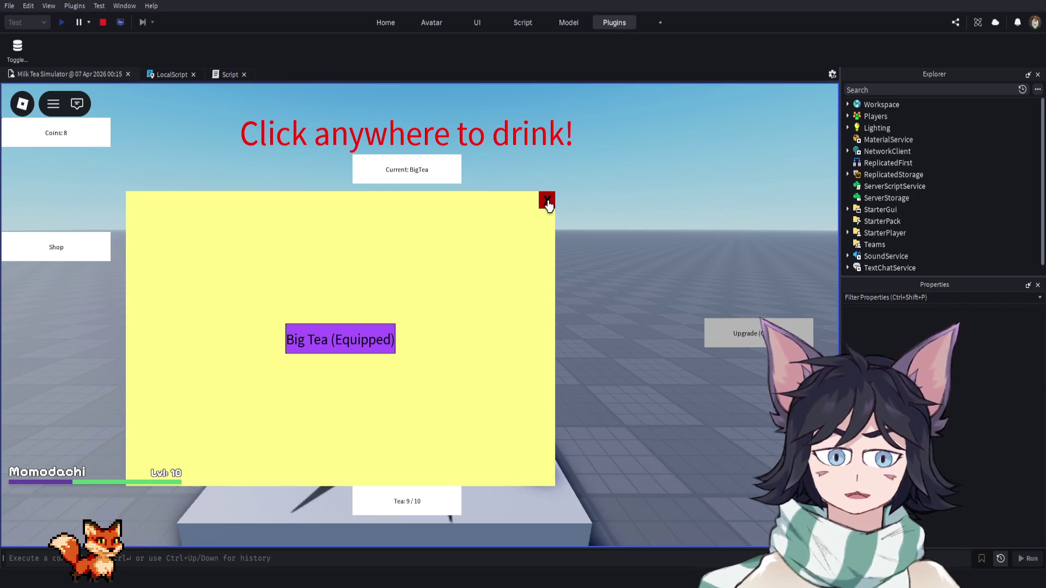
left_click(547, 201)
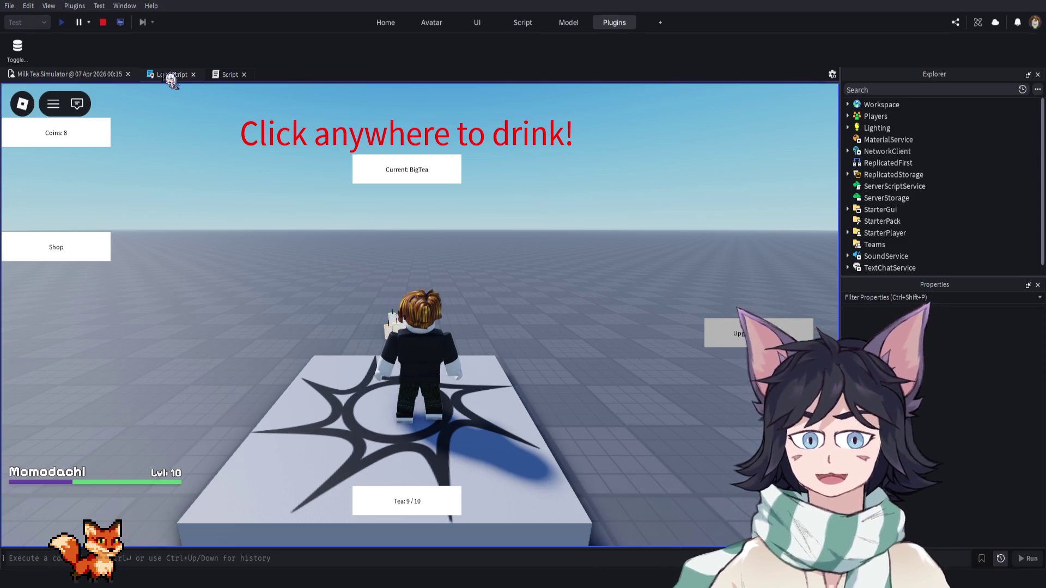
left_click(103, 22)
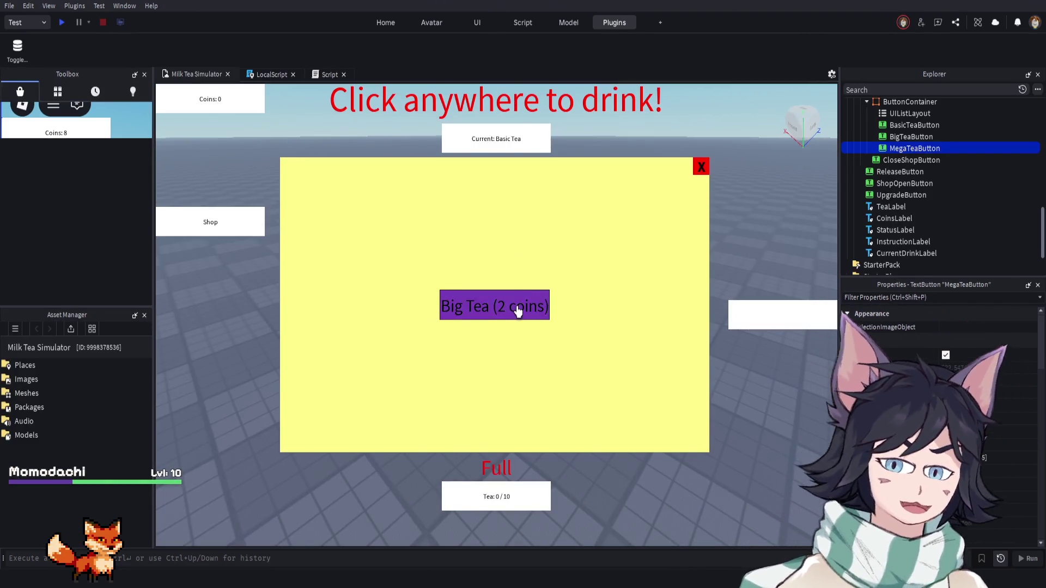
Check the BigTeaButton and BasicTeaButton under ButtonContainer, then select UIListLayout to show its properties
scroll(916, 163, "up", 1)
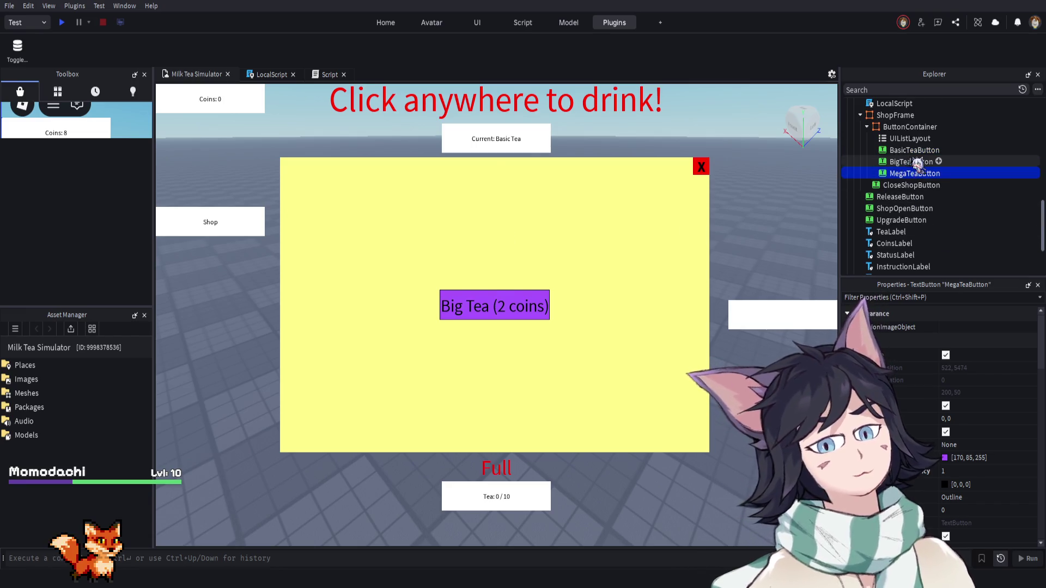
left_click(917, 162)
left_click(914, 150)
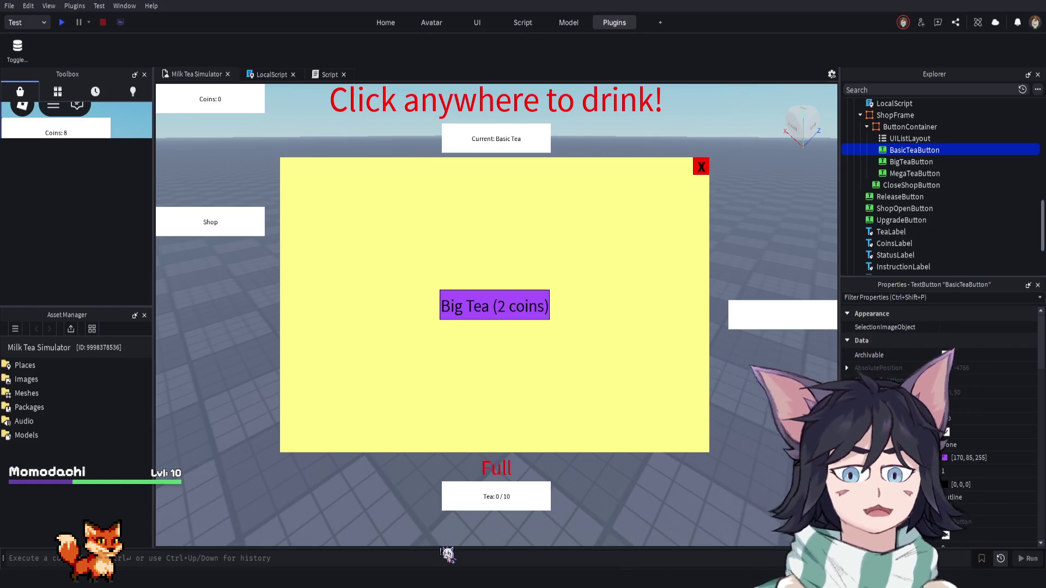
left_click(909, 138)
left_click(913, 151)
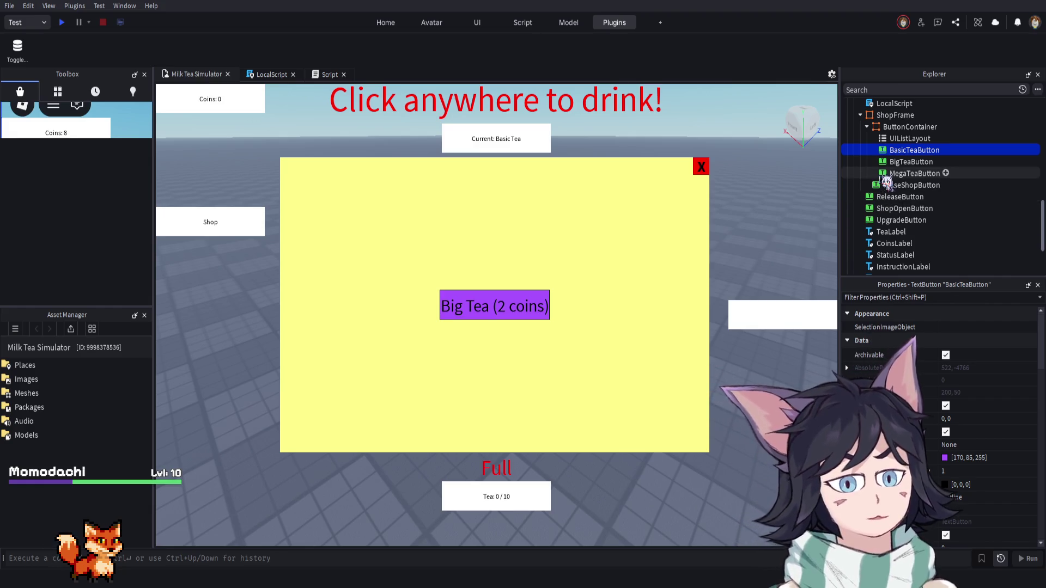
left_click(910, 138)
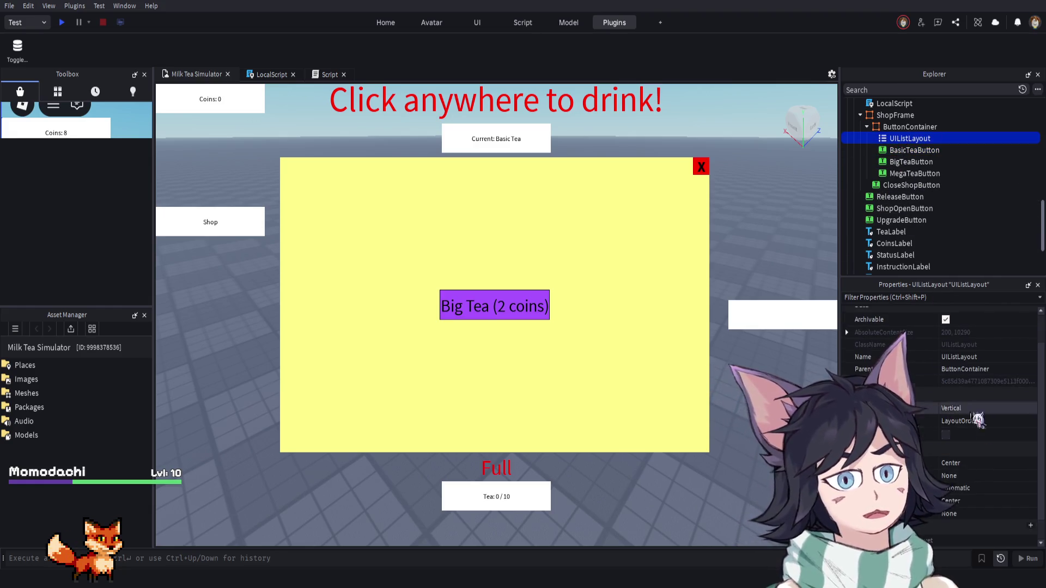
Set UIListLayout's VerticalAlignment to Center, undoing an accidental item line alignment change
scroll(977, 444, "down", 1)
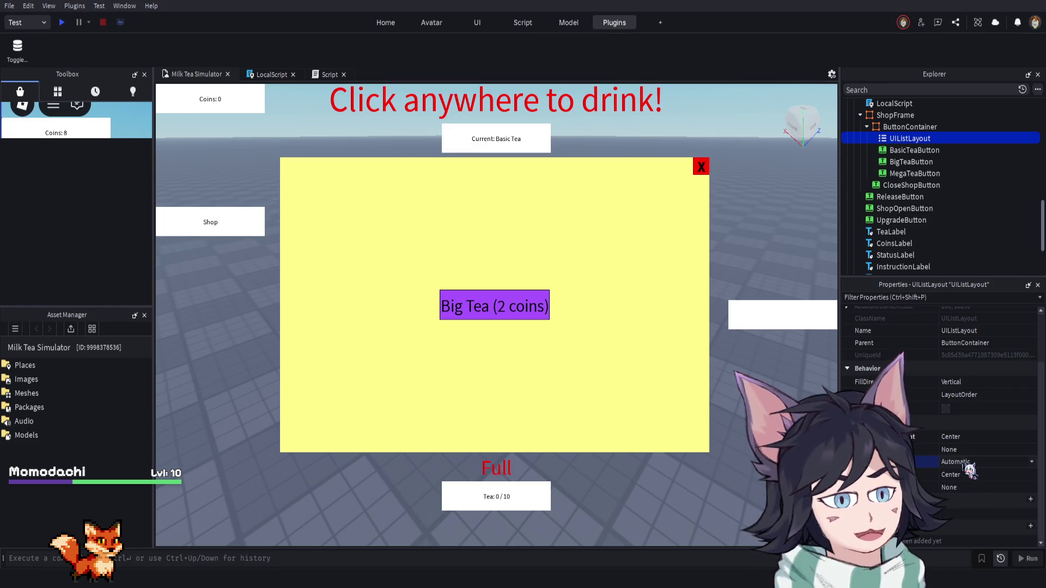
left_click(967, 462)
left_click(965, 476)
key("ctrl+z")
left_click(968, 438)
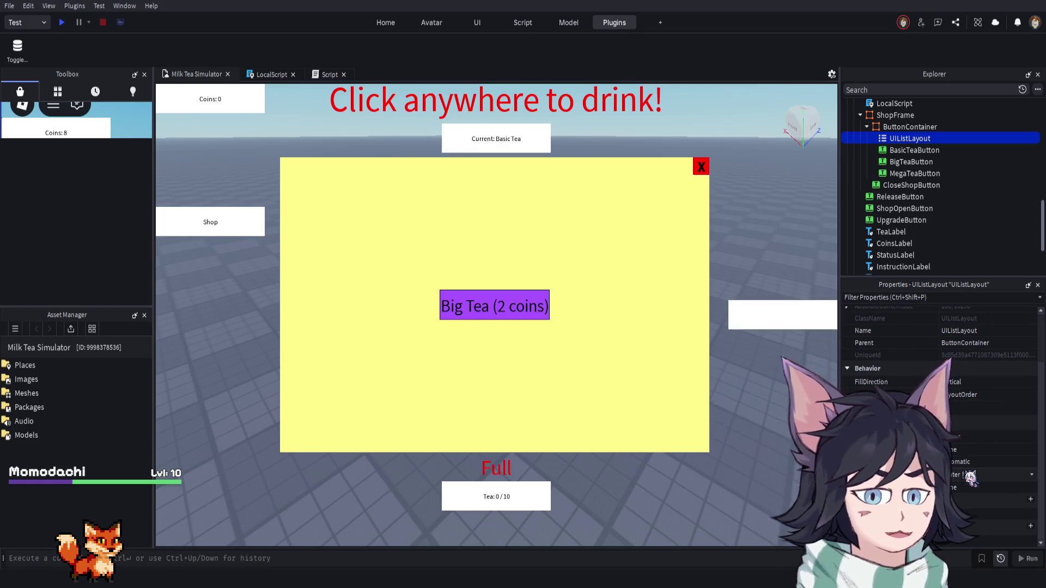
left_click(966, 507)
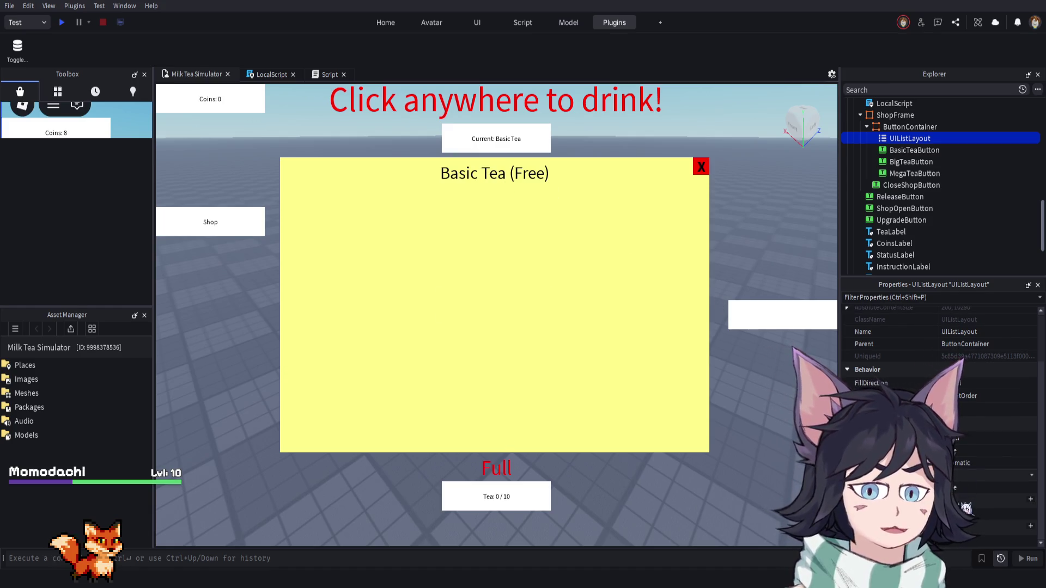
left_click(961, 493)
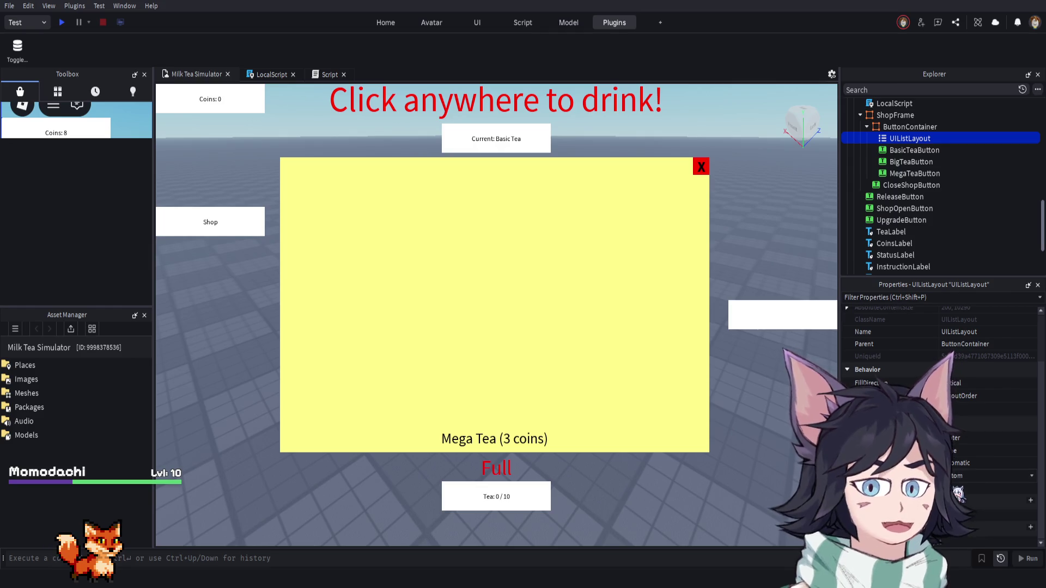
left_click(961, 500)
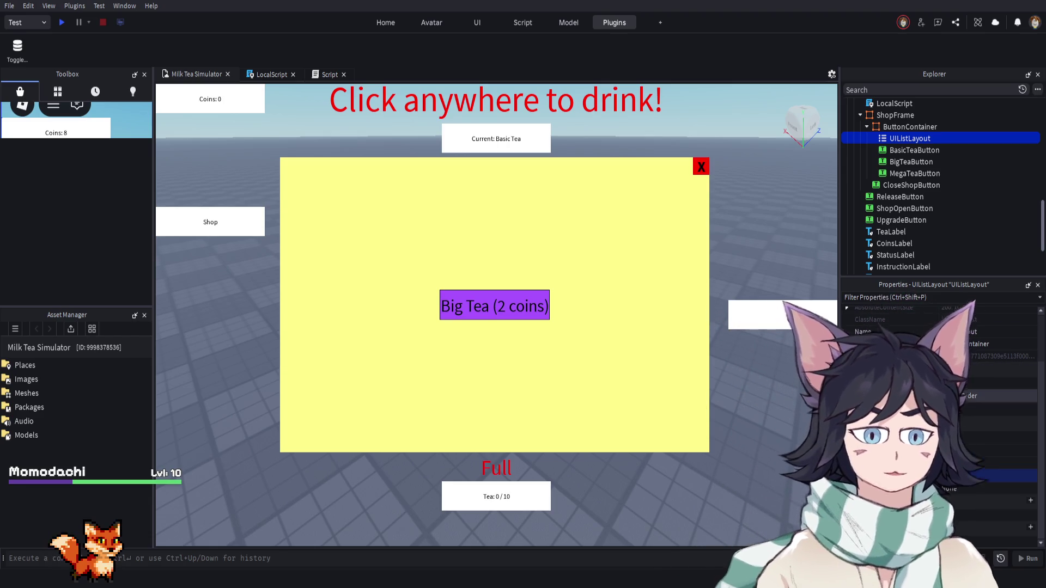
left_click(965, 410)
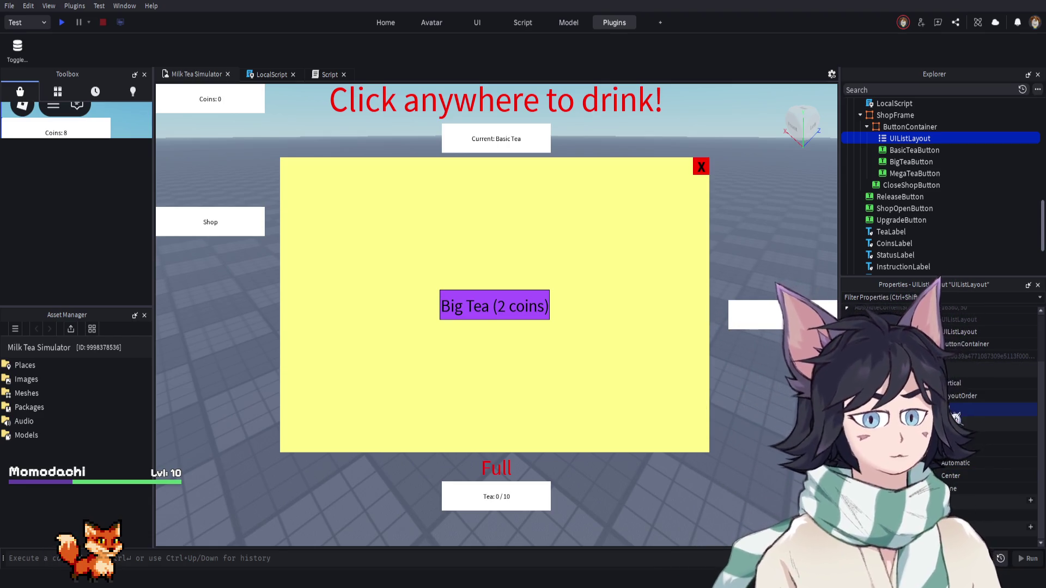
scroll(959, 482, "up", 3)
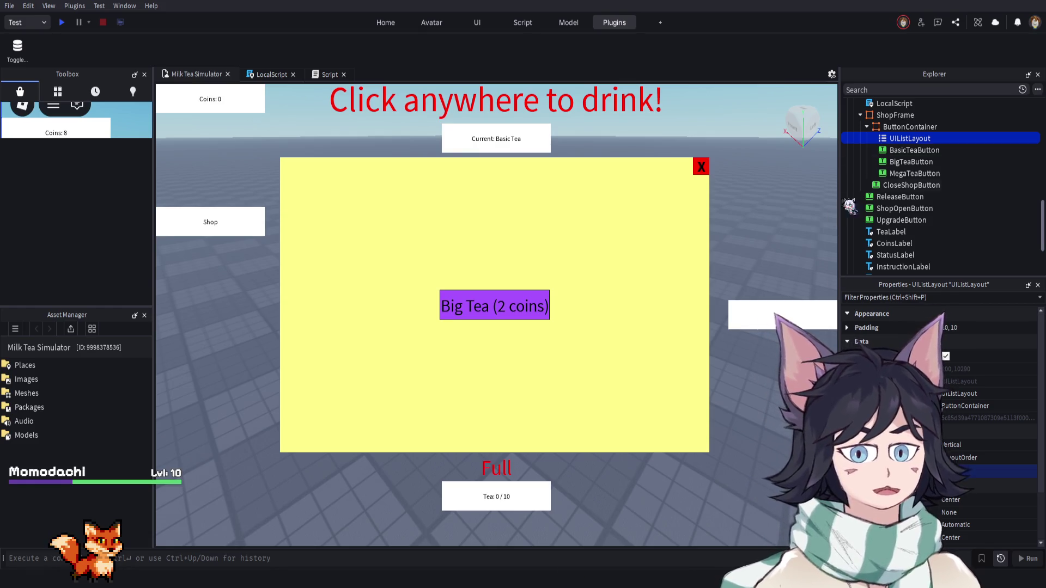
Select ButtonContainer and look through its Position and Size properties (788 x 506)
left_click(912, 126)
scroll(968, 383, "up", 2)
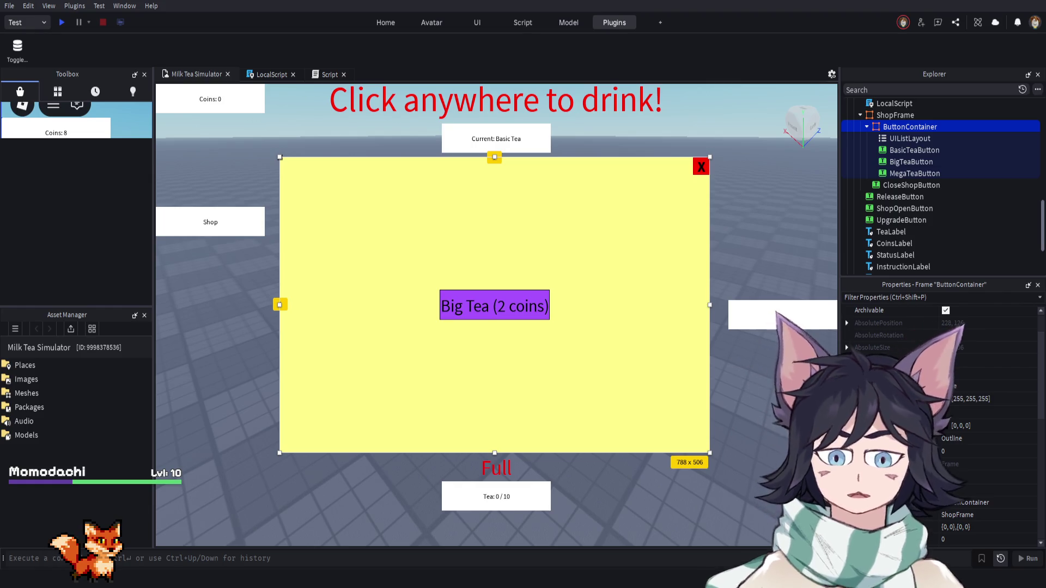
scroll(939, 424, "down", 2)
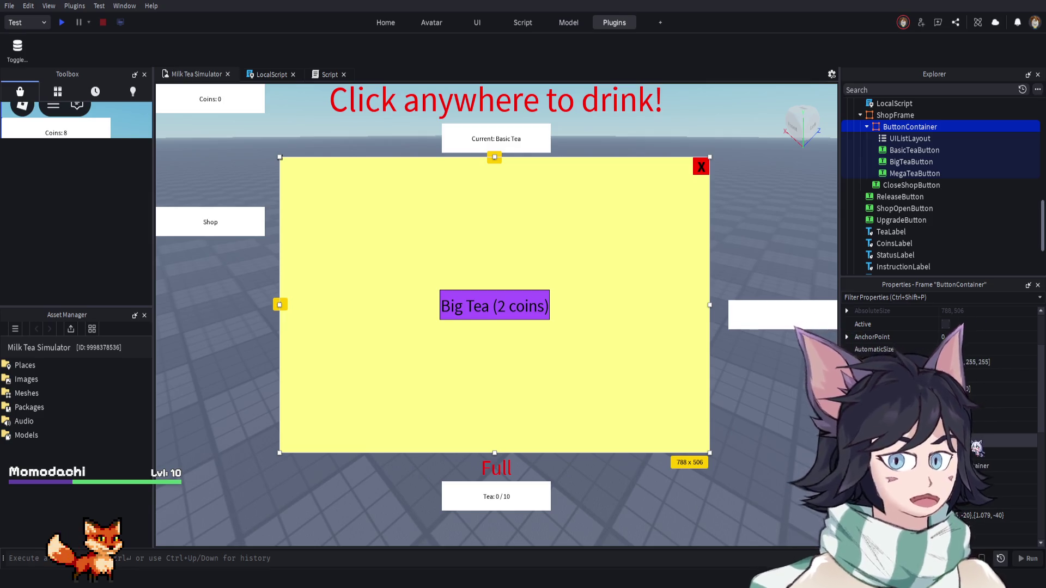
scroll(976, 446, "down", 5)
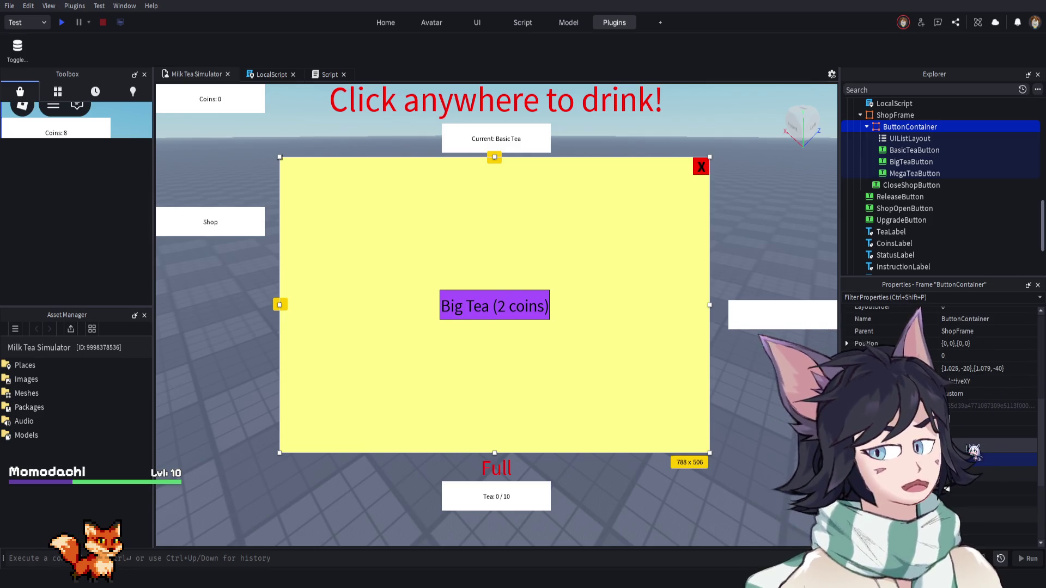
scroll(973, 450, "down", 3)
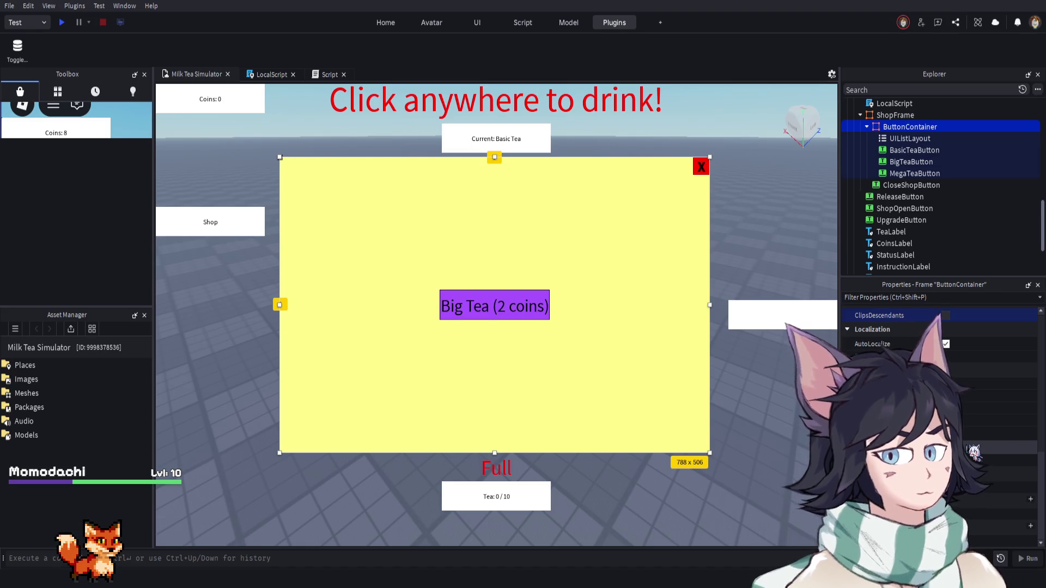
scroll(974, 452, "up", 1)
scroll(973, 452, "up", 1)
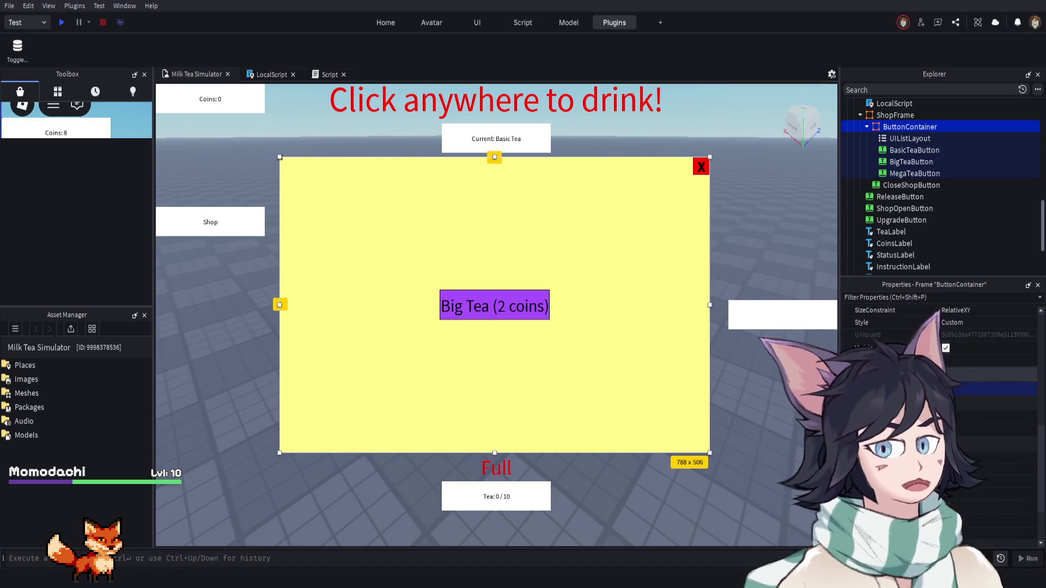
scroll(973, 452, "down", 2)
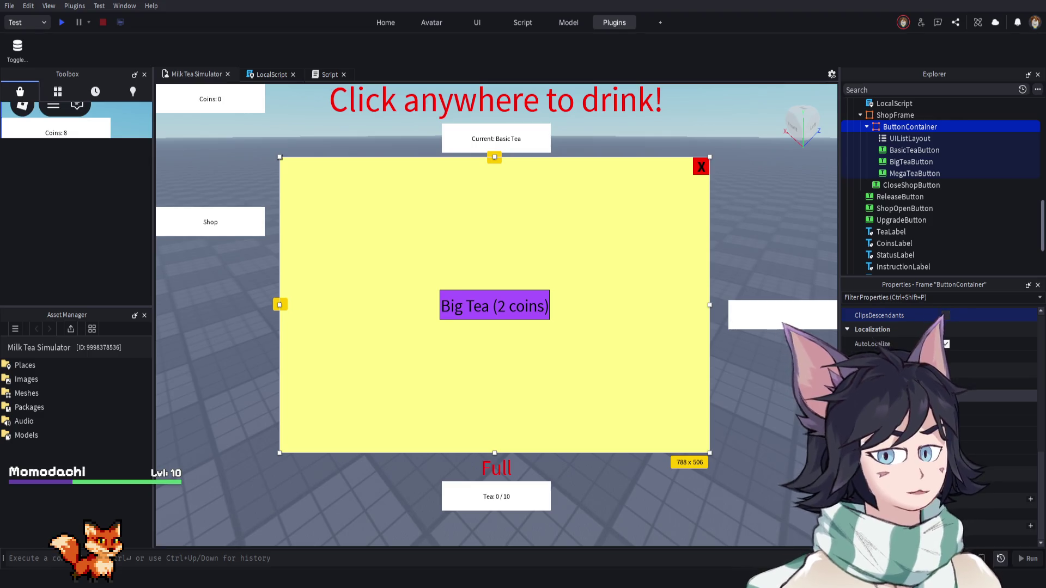
scroll(968, 403, "up", 5)
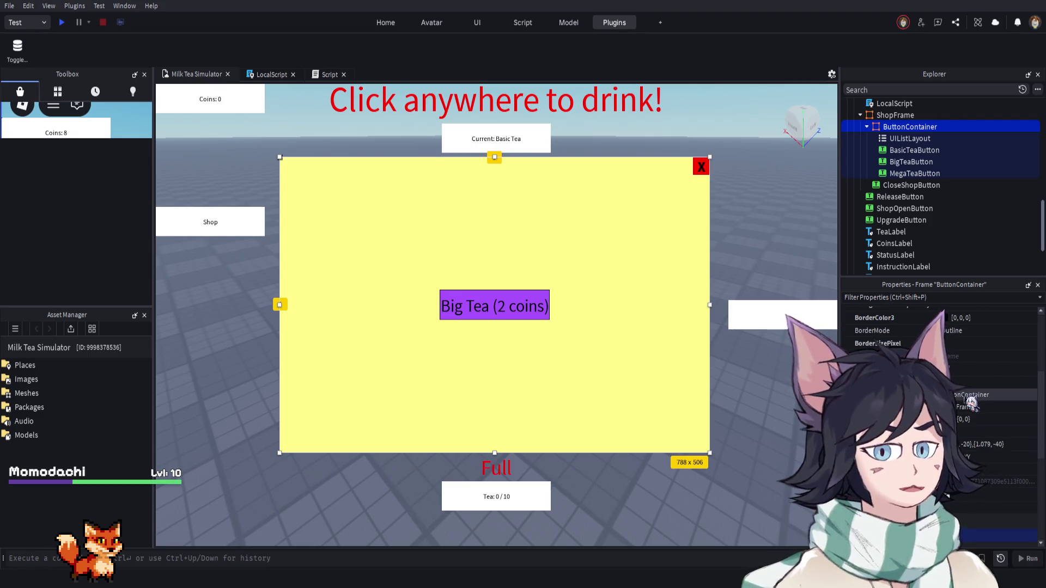
scroll(963, 394, "up", 3)
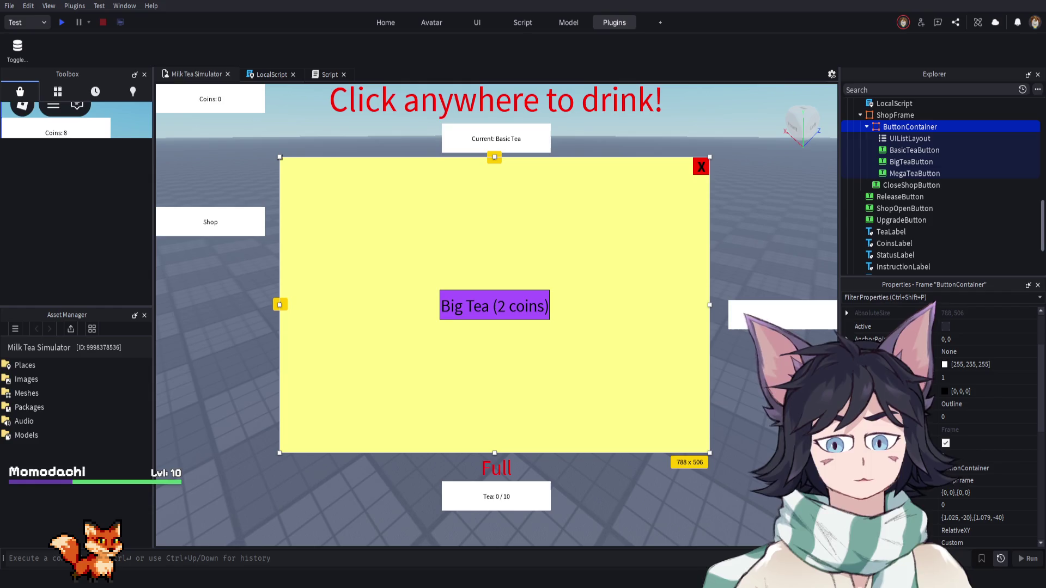
scroll(973, 377, "down", 5)
scroll(973, 377, "up", 5)
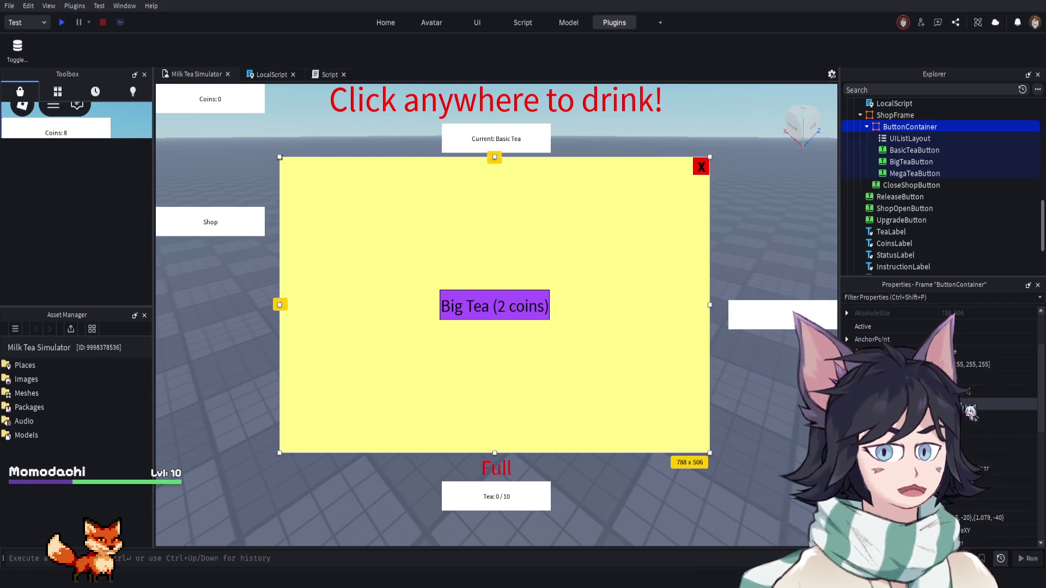
scroll(969, 413, "down", 2)
scroll(964, 438, "down", 2)
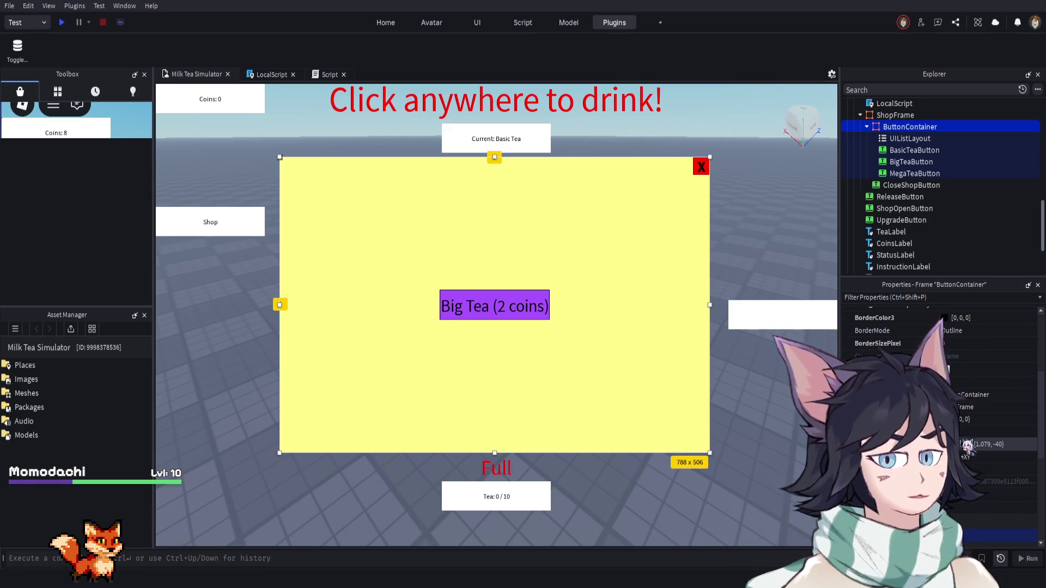
Give ButtonContainer's Position a Y offset of 40 pixels
left_click(987, 419)
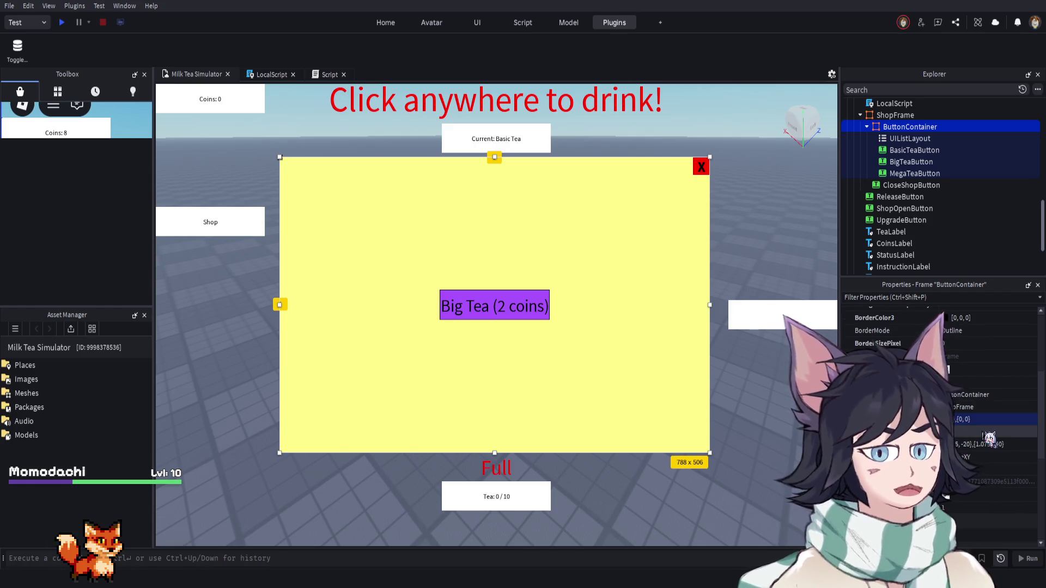
left_click(974, 420)
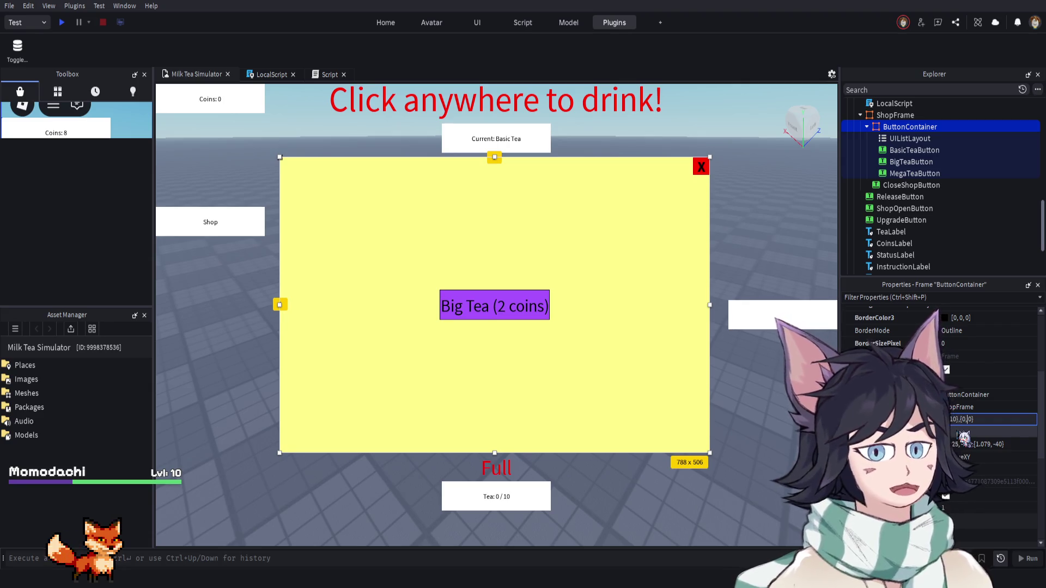
key("Return")
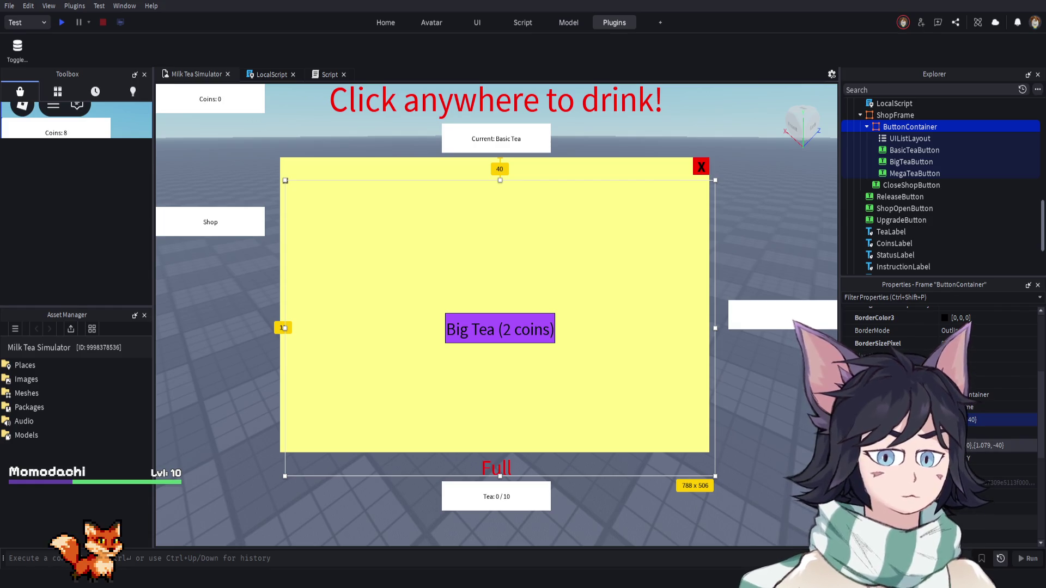
Resize ButtonContainer to {1,-20},{1,-50}, making it 768 x 456
left_click(991, 445)
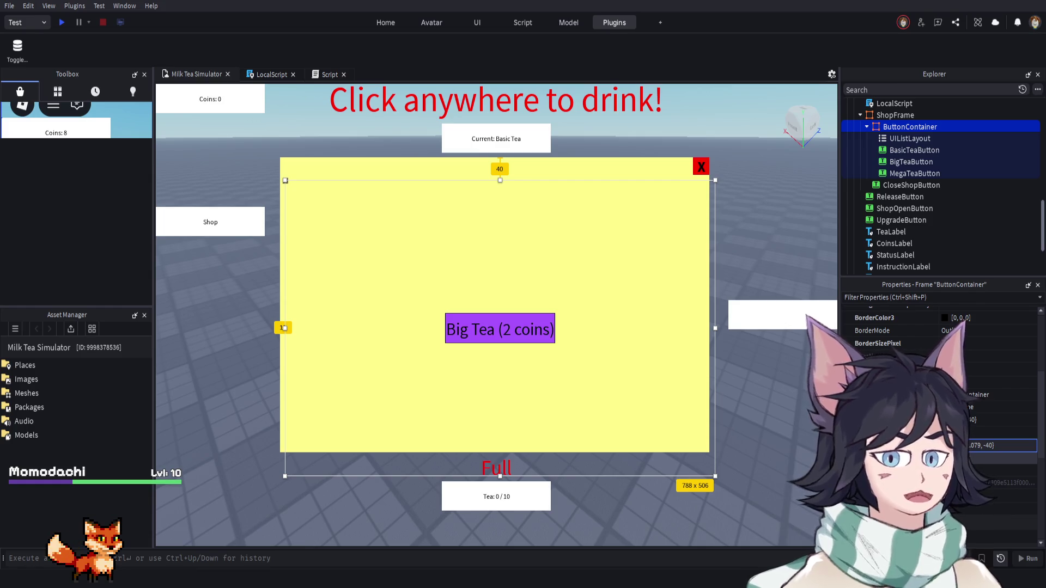
key("Return")
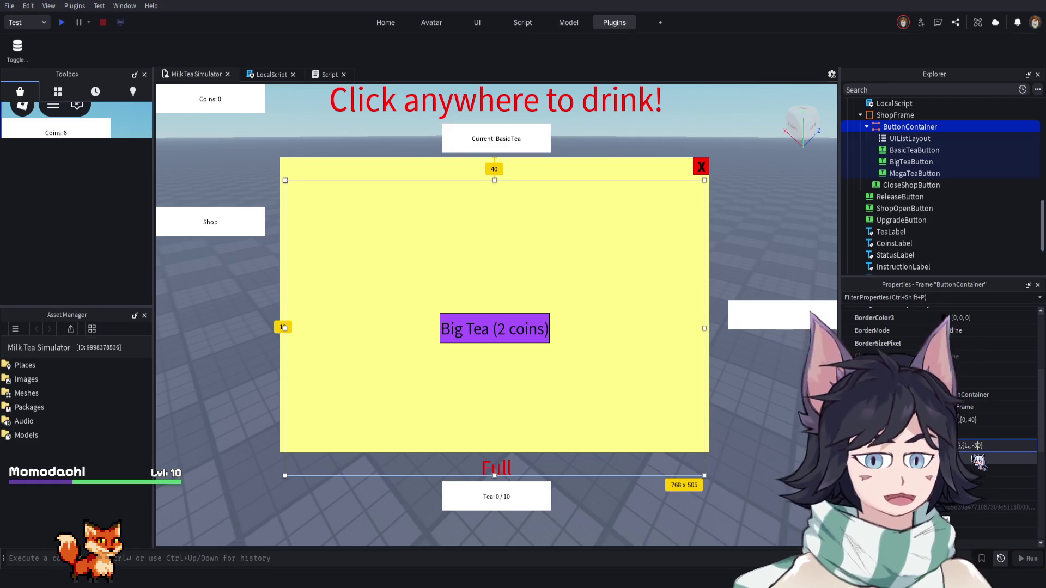
key("Return")
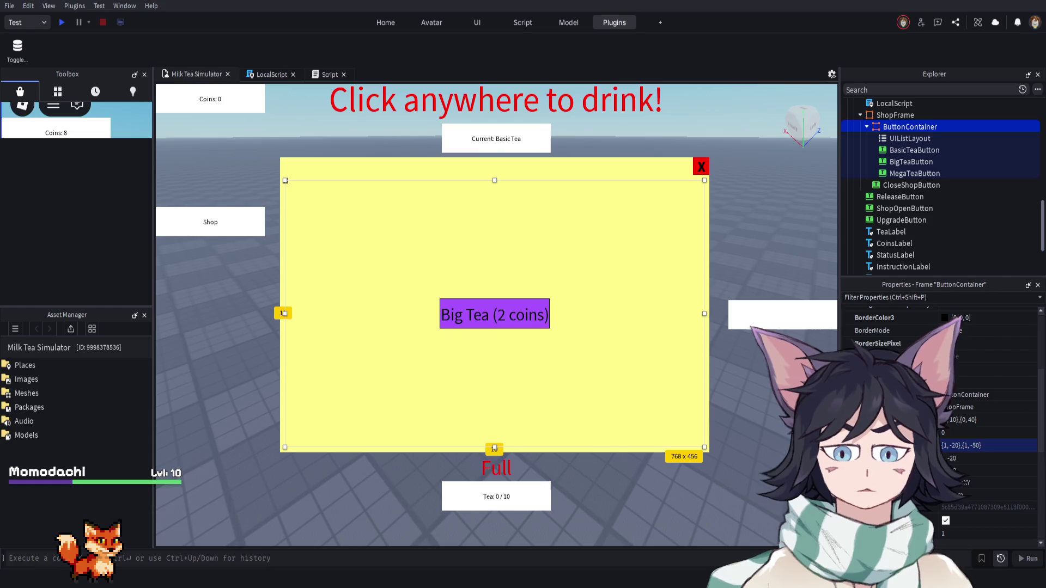
scroll(939, 414, "up", 3)
scroll(939, 414, "down", 2)
scroll(940, 414, "up", 5)
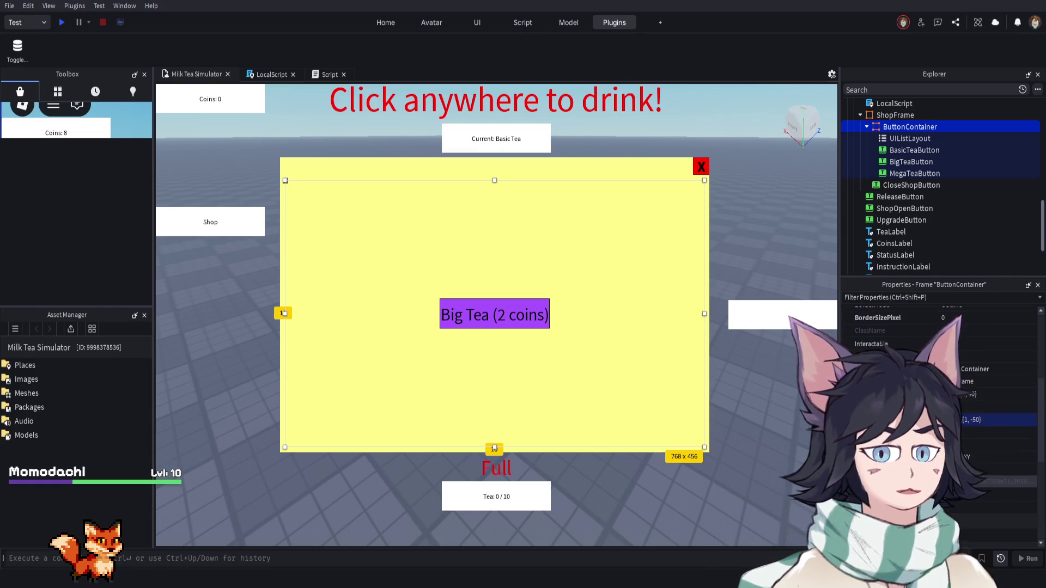
scroll(940, 414, "up", 3)
Set UIListLayout's Padding to 0, 10 so Basic, Big and Mega Tea sit 10 pixels apart
left_click(904, 138)
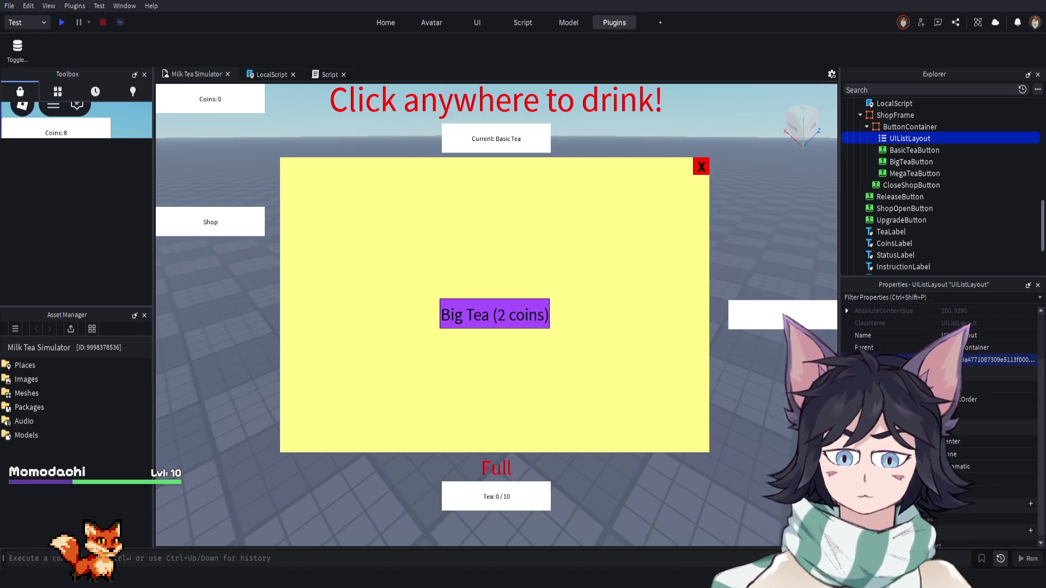
scroll(939, 382, "up", 5)
left_click(959, 327)
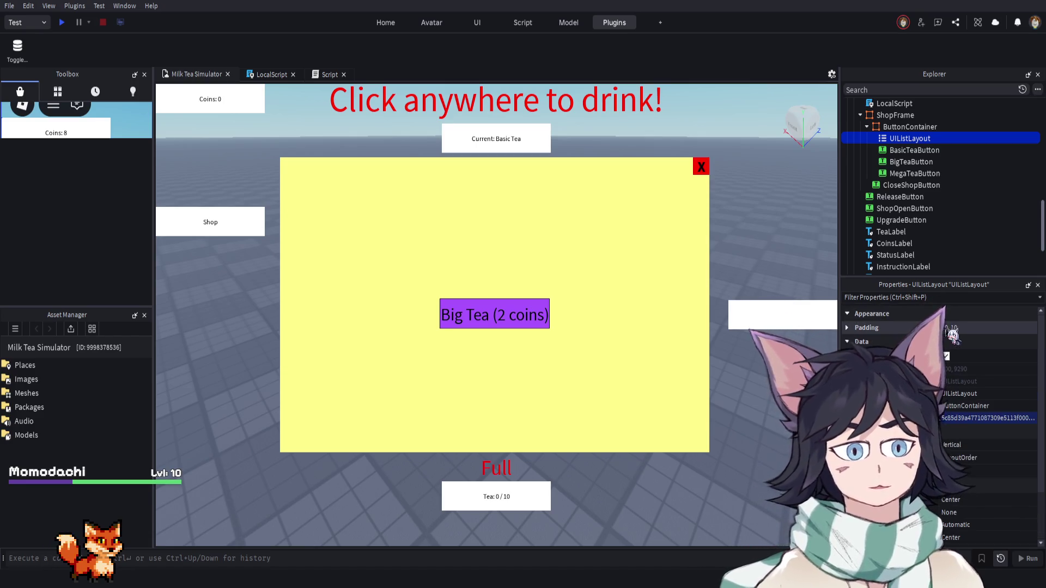
type("0, 10")
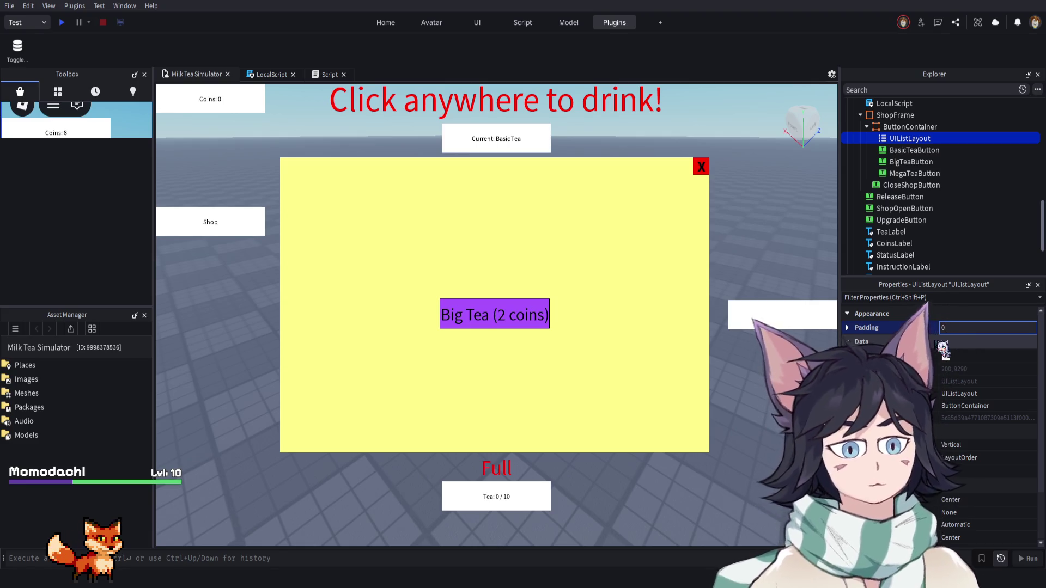
type(" 10")
key("Return")
left_click(632, 211)
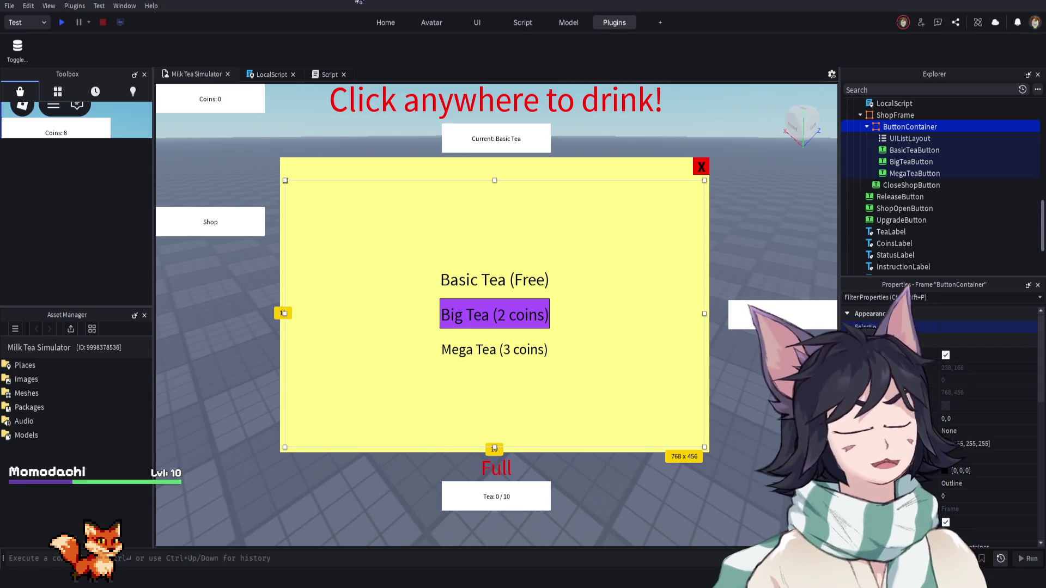
left_click(540, 282)
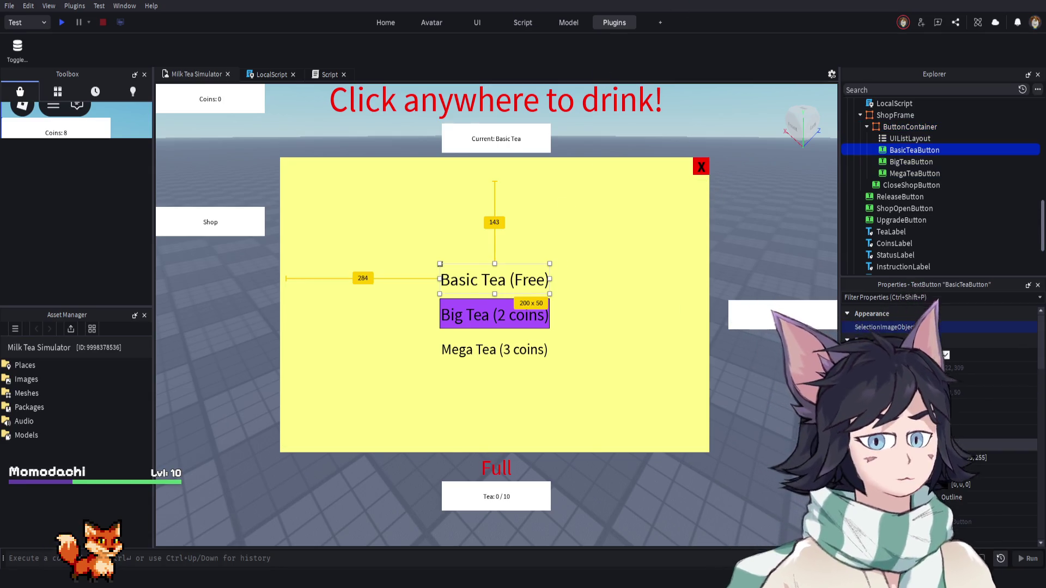
Give the Basic Tea and Mega Tea buttons a purple [170, 85, 255] background
key("ctrl+z")
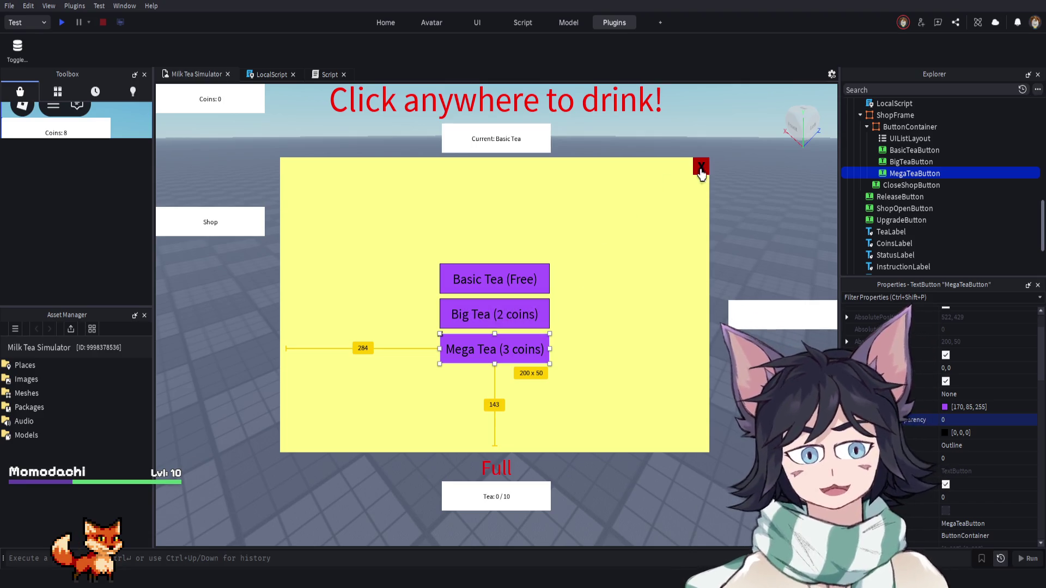
Start a playtest, drink a tea, then try equipping Basic Tea and buying Big Tea without coins
left_click(62, 22)
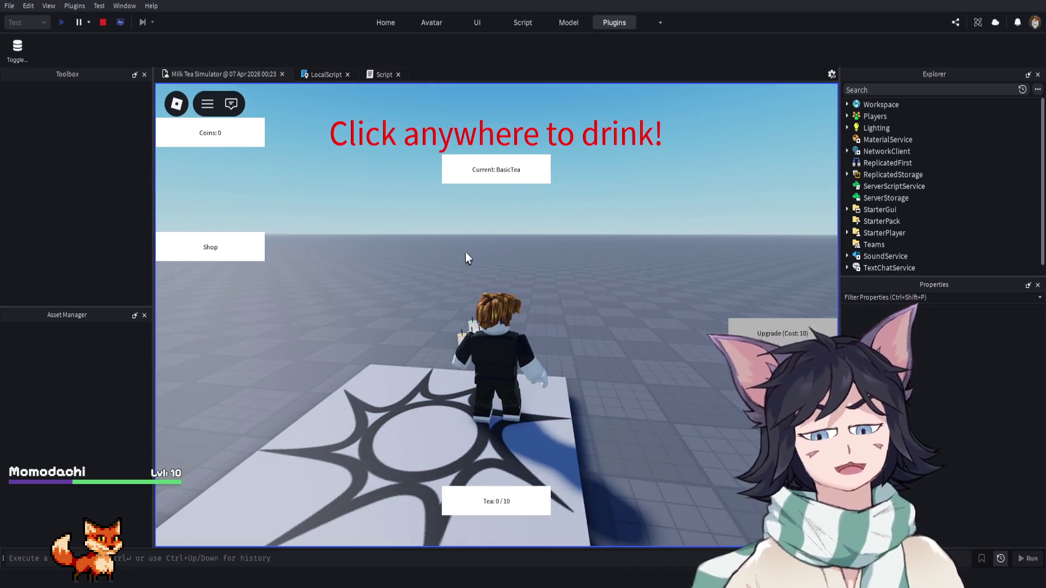
left_click(197, 254)
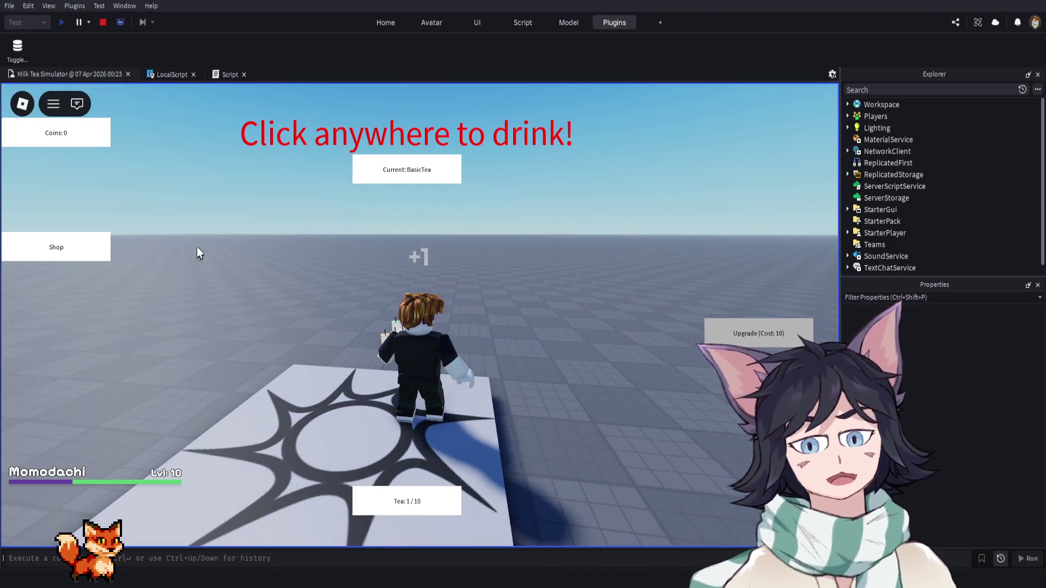
left_click(109, 249)
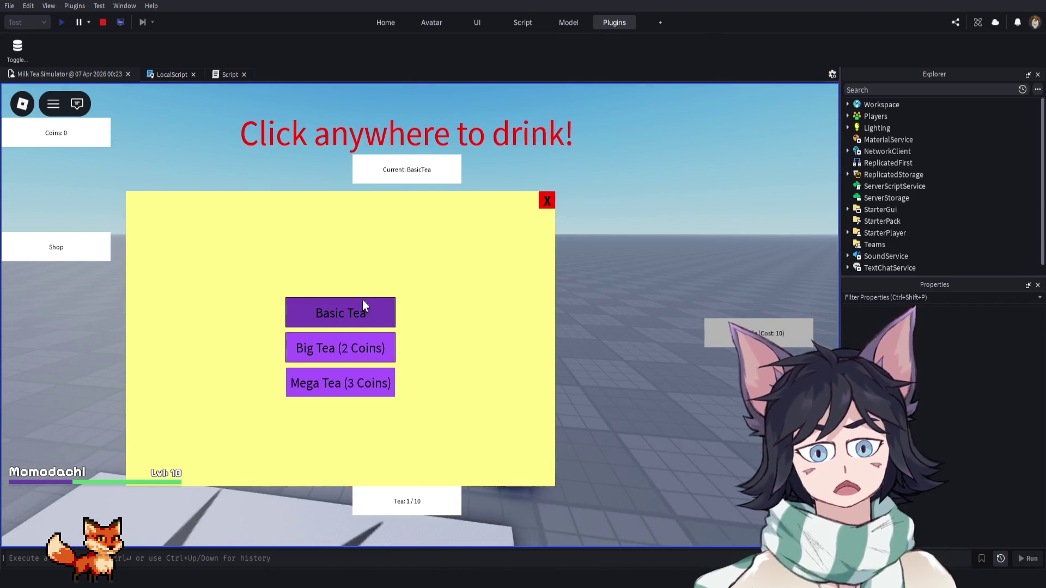
left_click(365, 313)
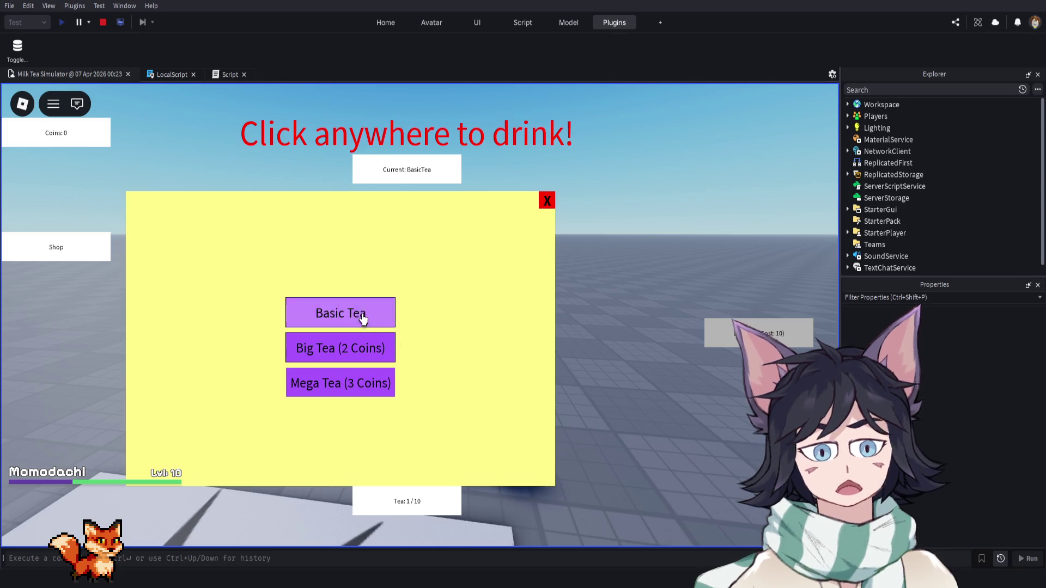
left_click(292, 319)
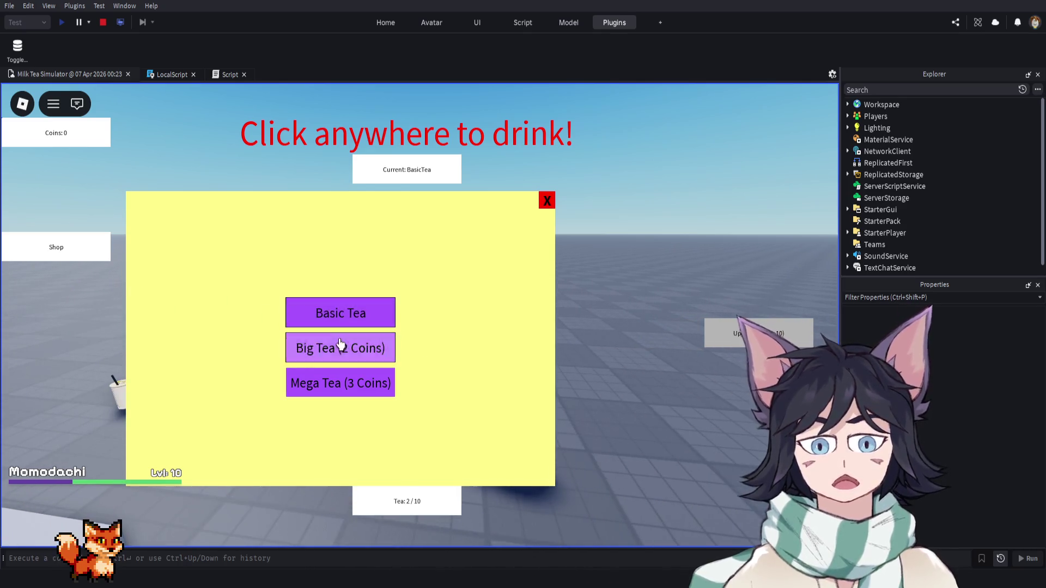
left_click(350, 364)
left_click(624, 393)
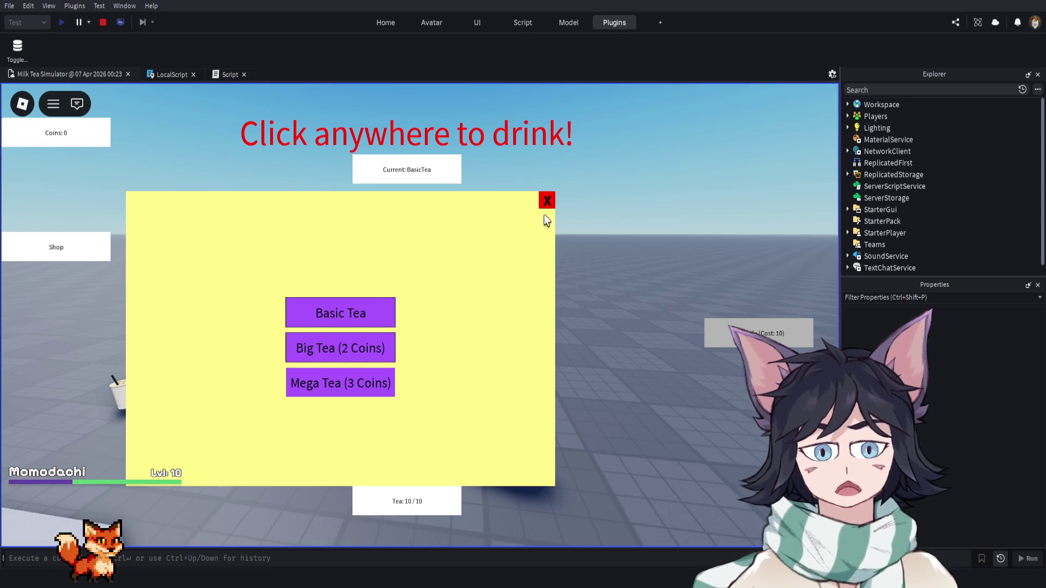
left_click(547, 200)
With 10 coins, buy Big Tea for 2 coins and Mega Tea for 3, equipping Mega Tea
left_click(65, 264)
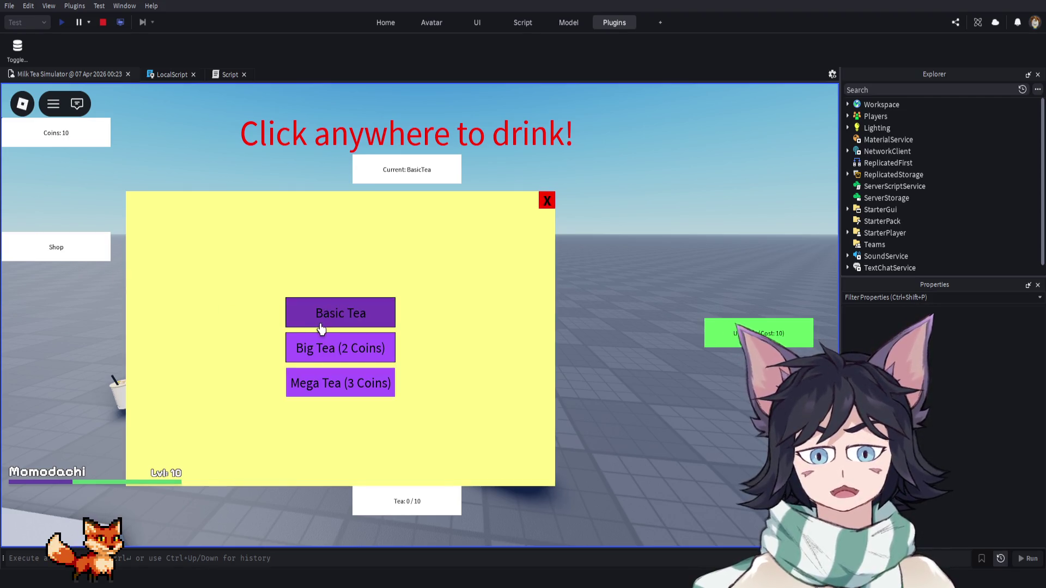
left_click(322, 346)
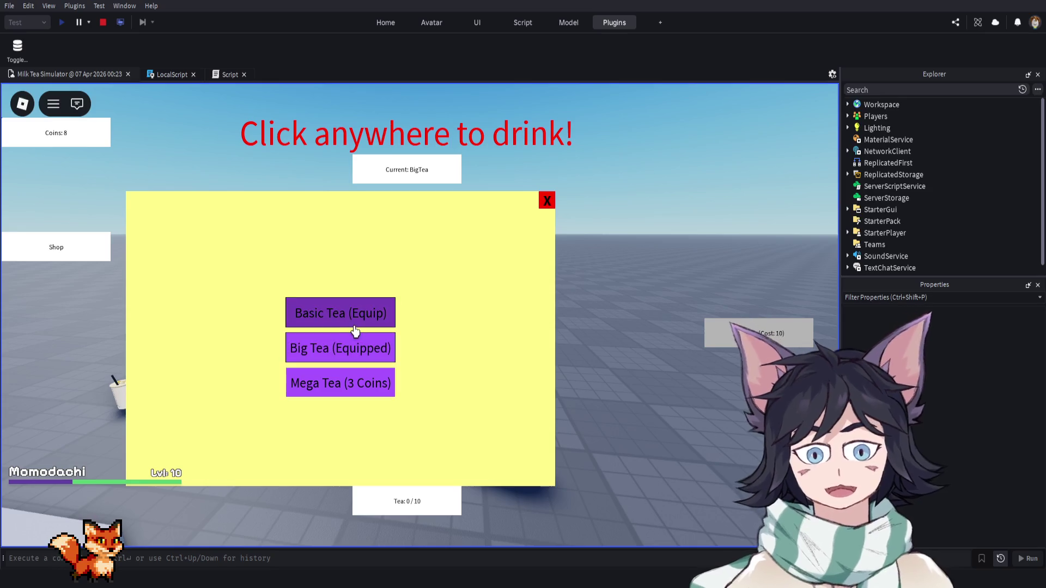
left_click(349, 386)
left_click(343, 384)
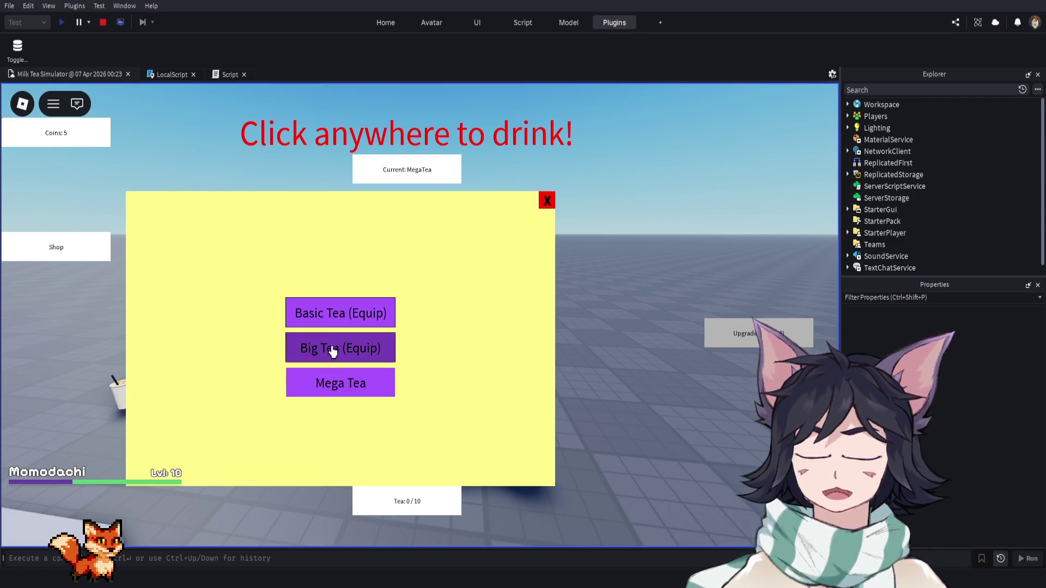
Equip Big, Mega and Basic Tea in turn, then close the shop and stop the playtest
left_click(332, 355)
left_click(332, 389)
left_click(346, 349)
left_click(336, 391)
left_click(350, 311)
left_click(361, 384)
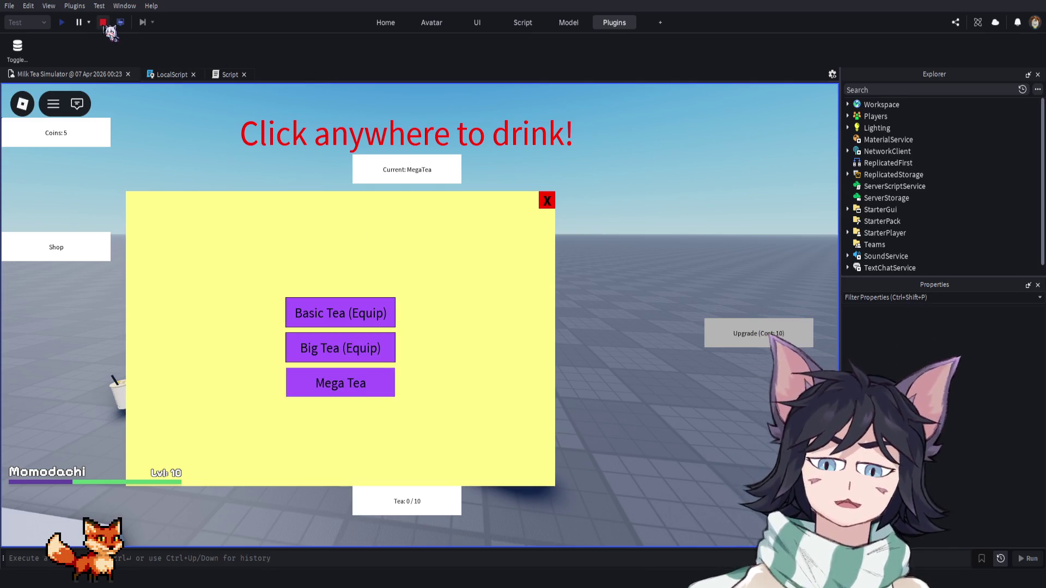
left_click(332, 315)
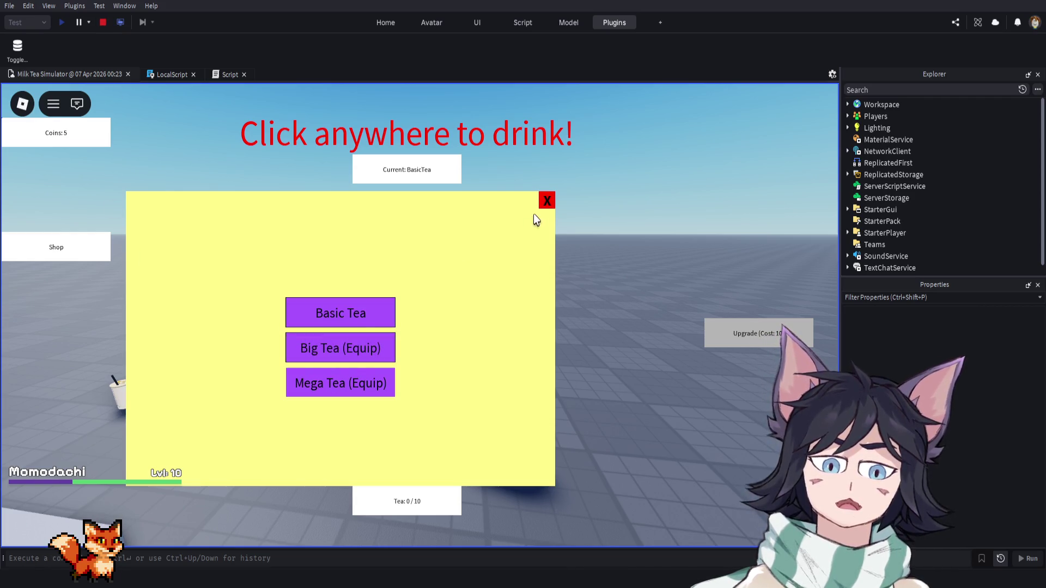
left_click(548, 201)
left_click(103, 22)
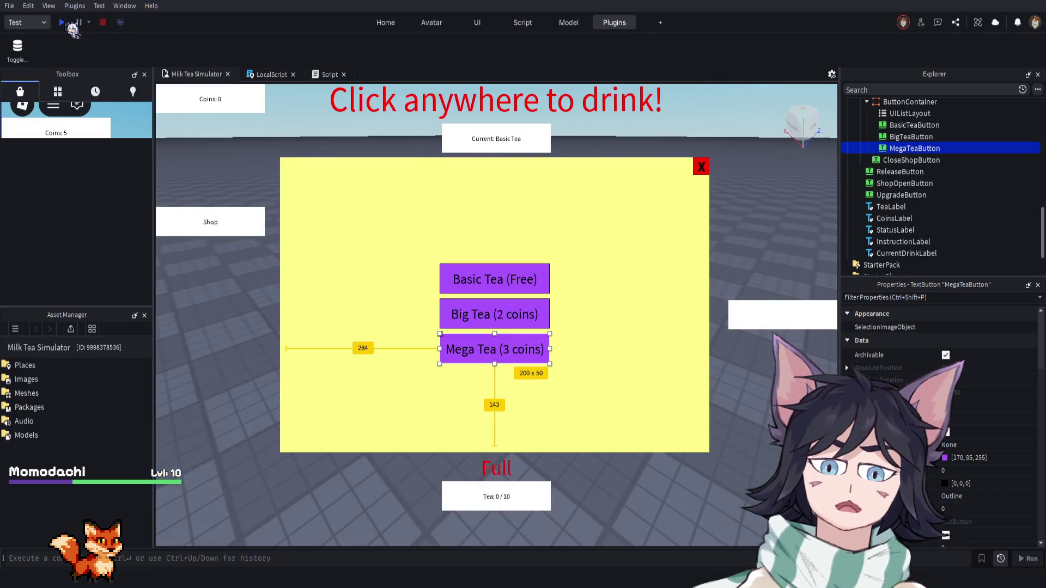
Playtest again, earn 10 coins and buy Big Tea for 2 coins, leaving 8, then stop
left_click(63, 23)
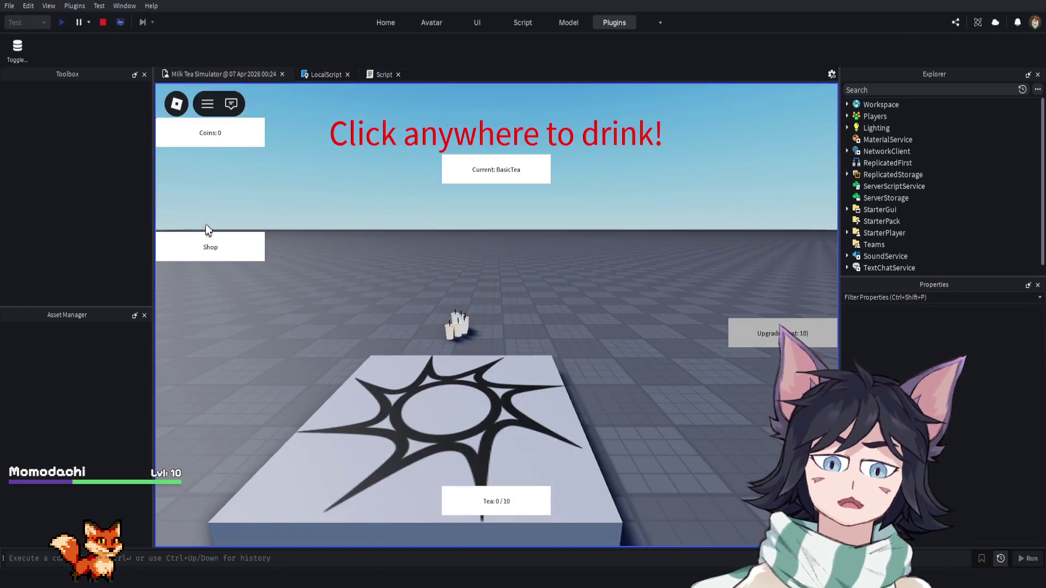
left_click(217, 253)
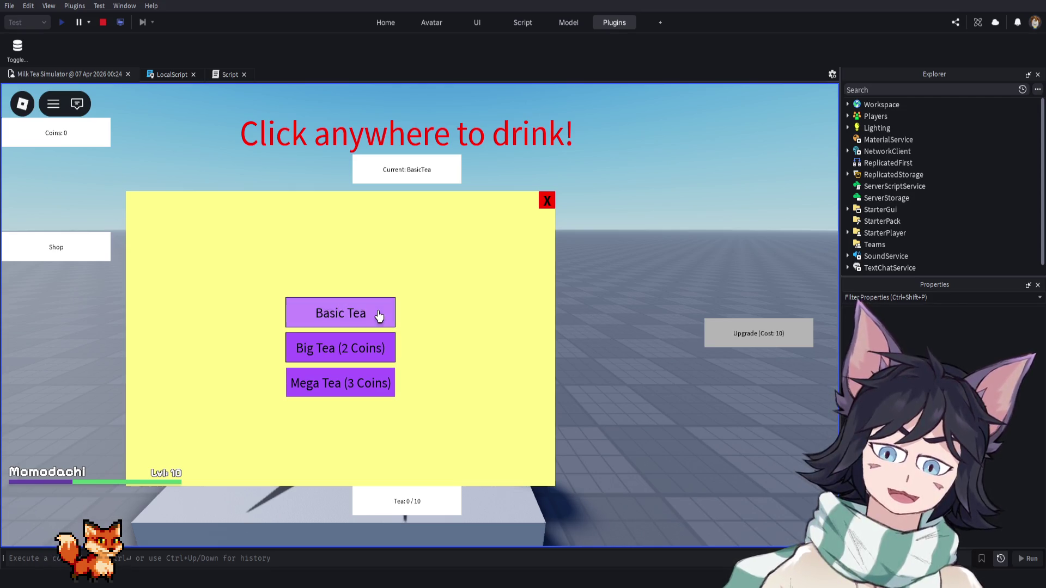
left_click(477, 334)
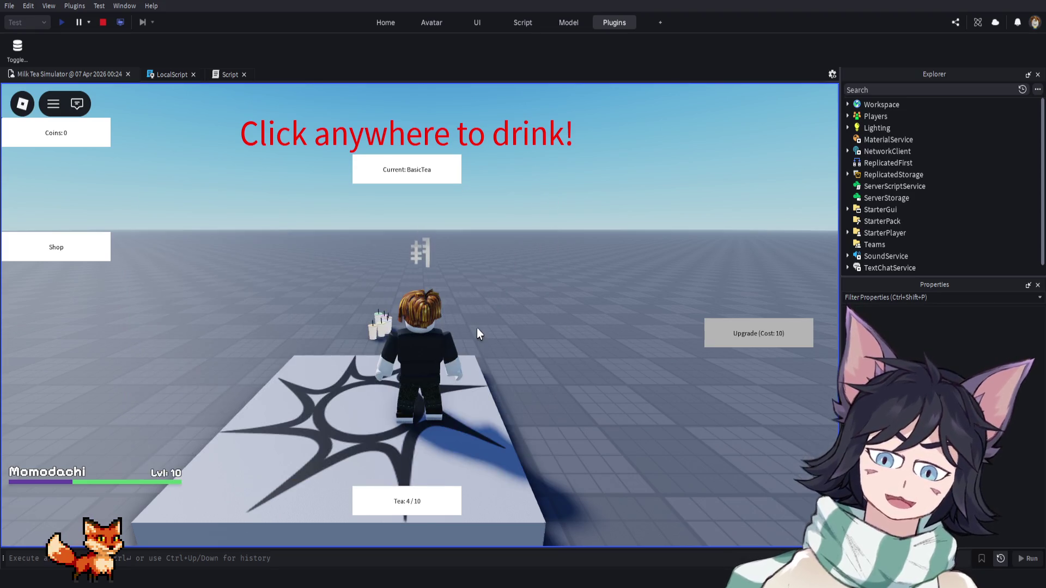
left_click(58, 256)
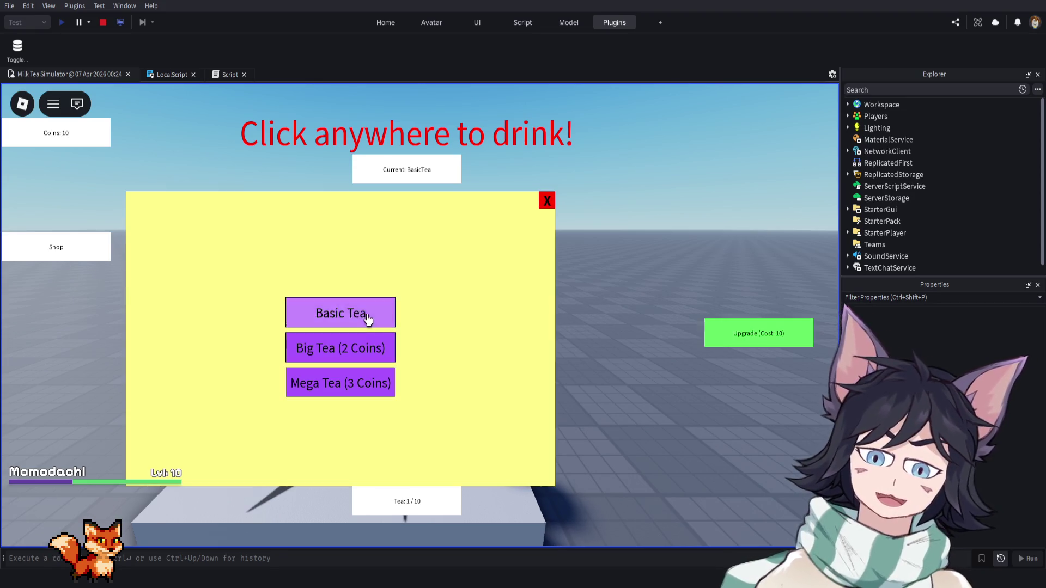
left_click(370, 351)
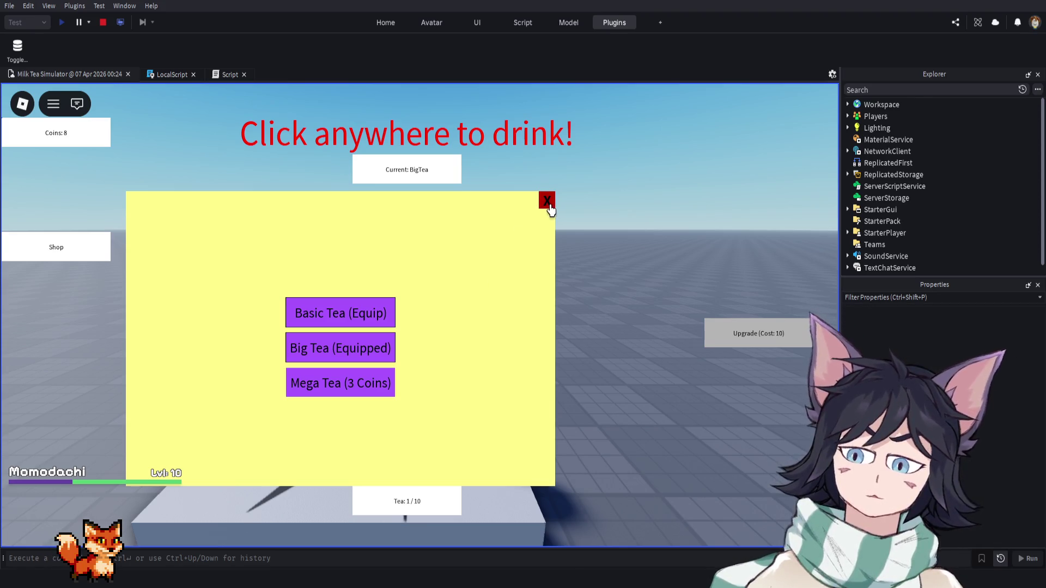
left_click(549, 206)
left_click(102, 22)
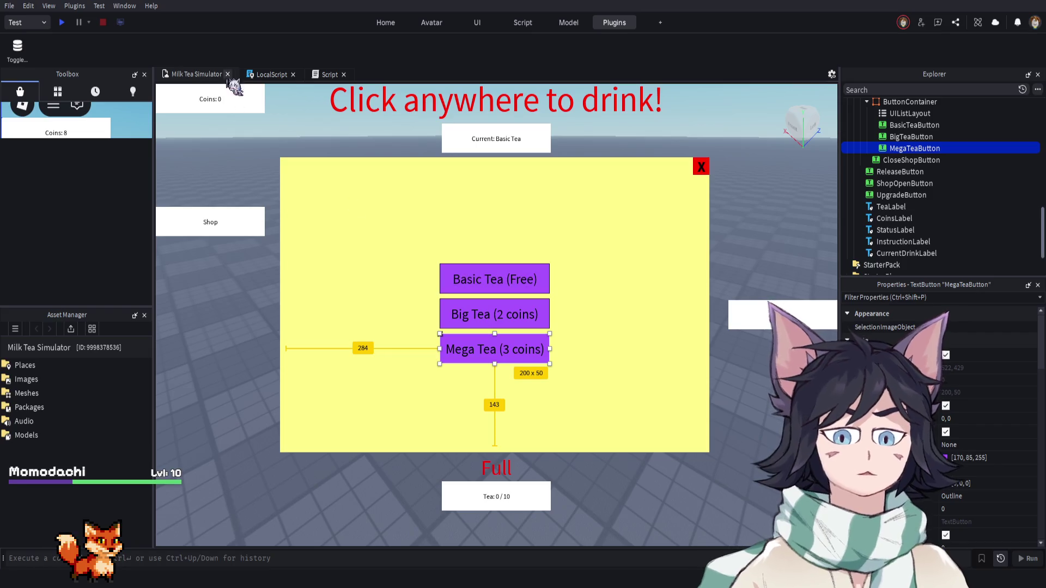
Open the LocalScript and read through the updateShopButtons label code
left_click(269, 75)
scroll(424, 275, "up", 4)
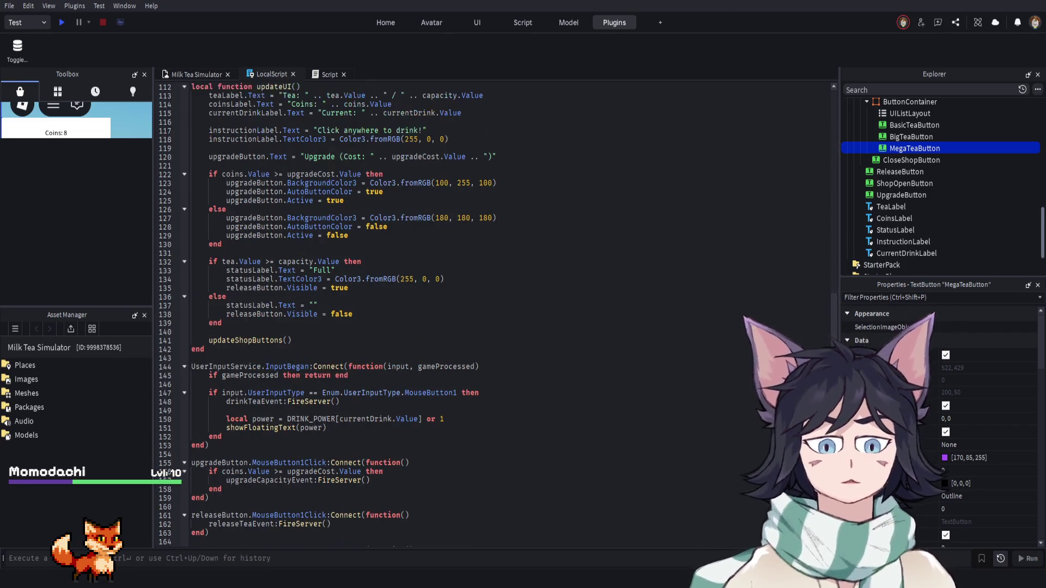
scroll(804, 146, "up", 20)
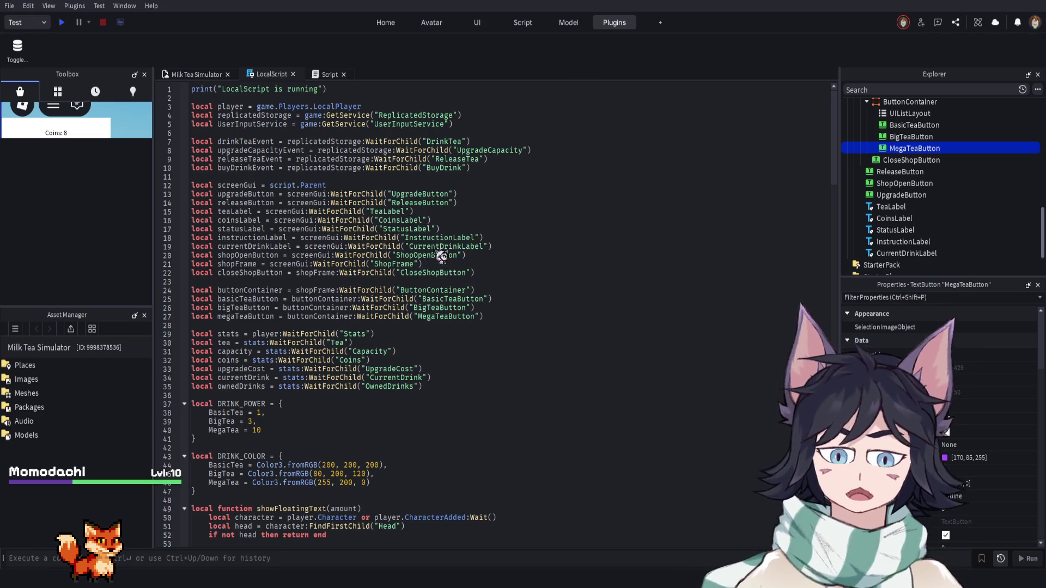
scroll(412, 322, "down", 1)
scroll(410, 279, "down", 5)
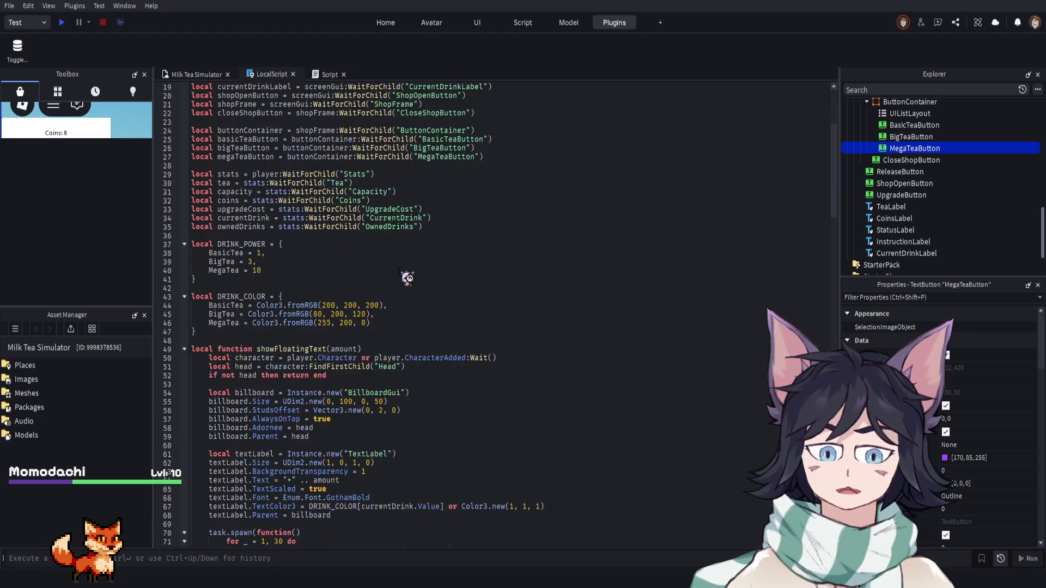
scroll(381, 411, "up", 6)
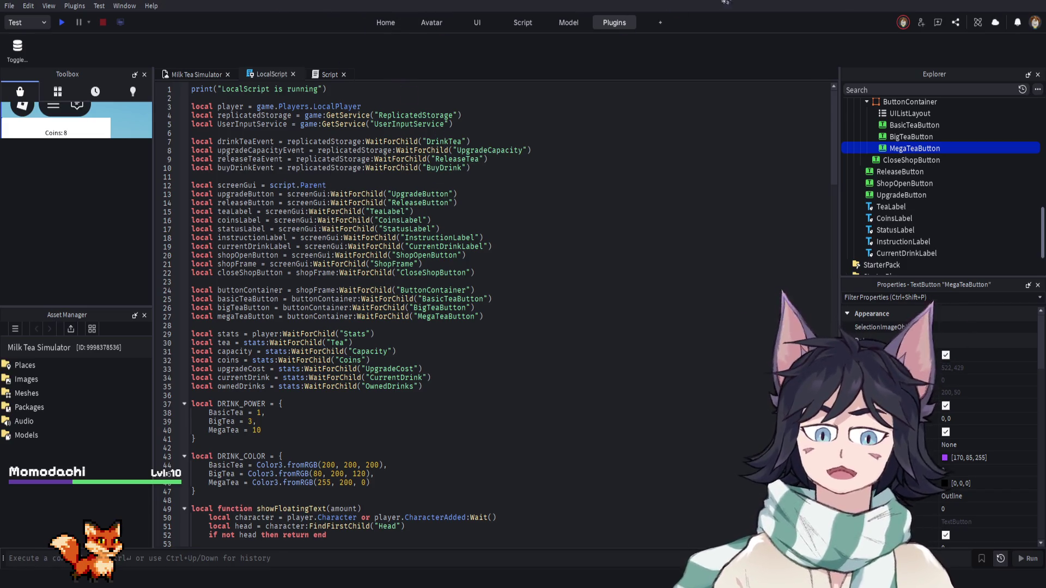
scroll(269, 359, "down", 1)
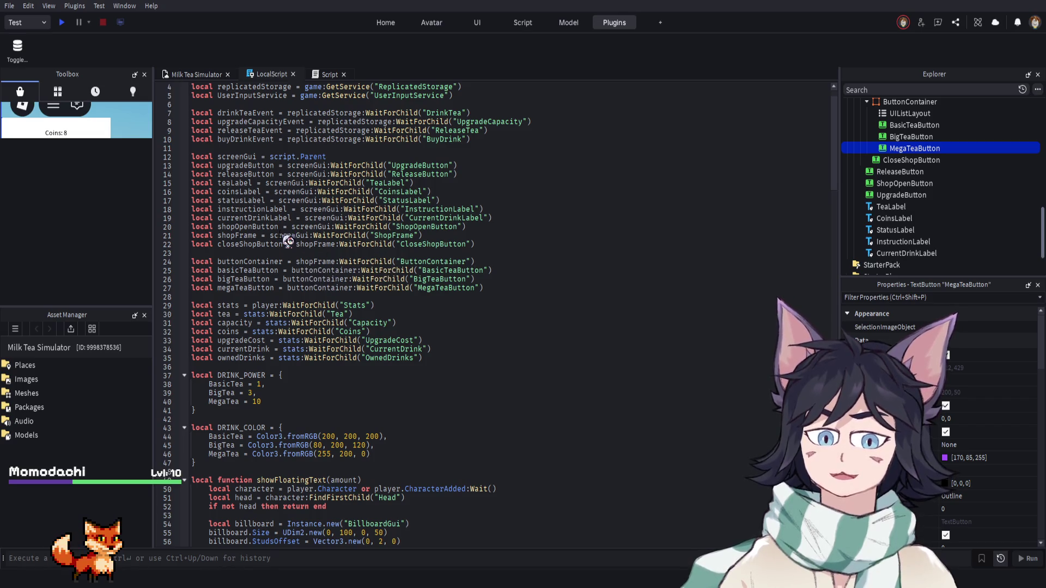
scroll(375, 281, "down", 2)
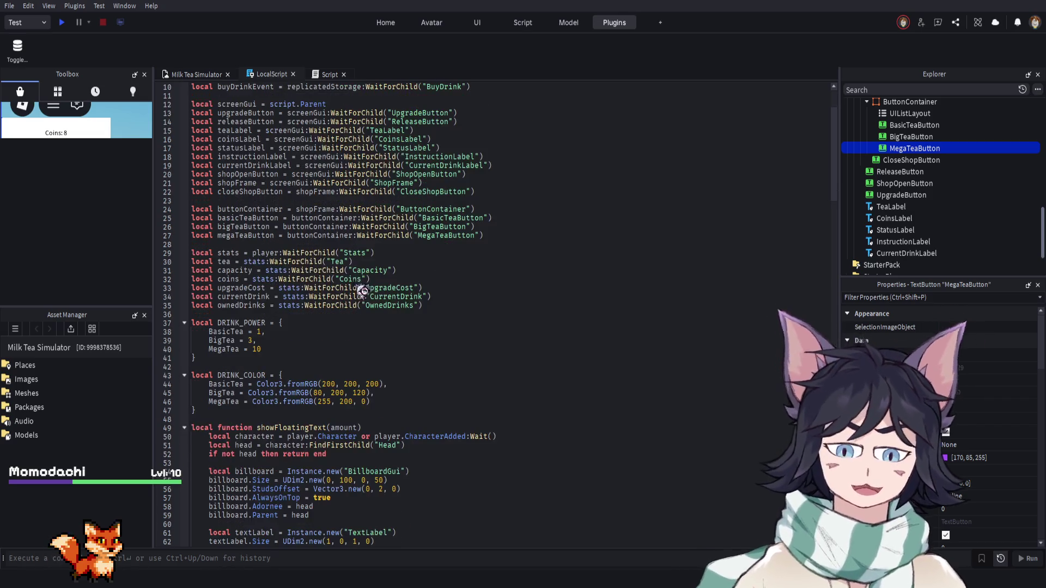
scroll(363, 290, "down", 4)
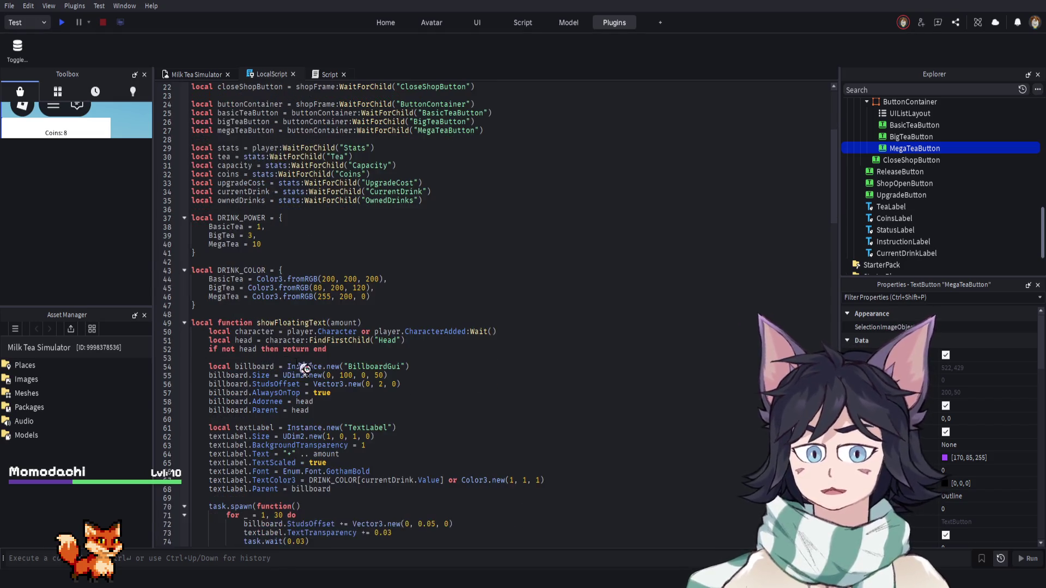
scroll(304, 368, "down", 11)
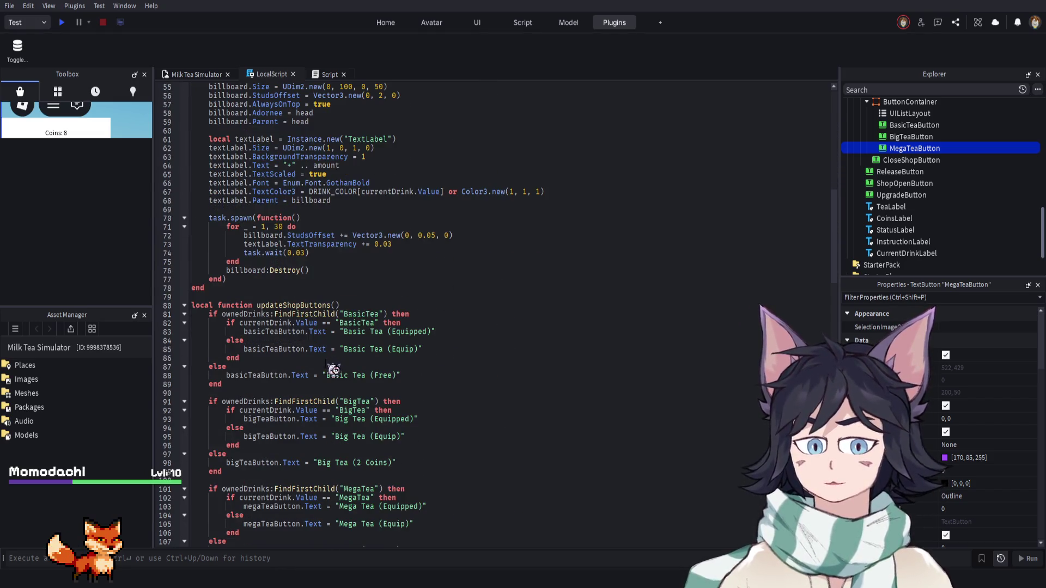
scroll(376, 343, "down", 1)
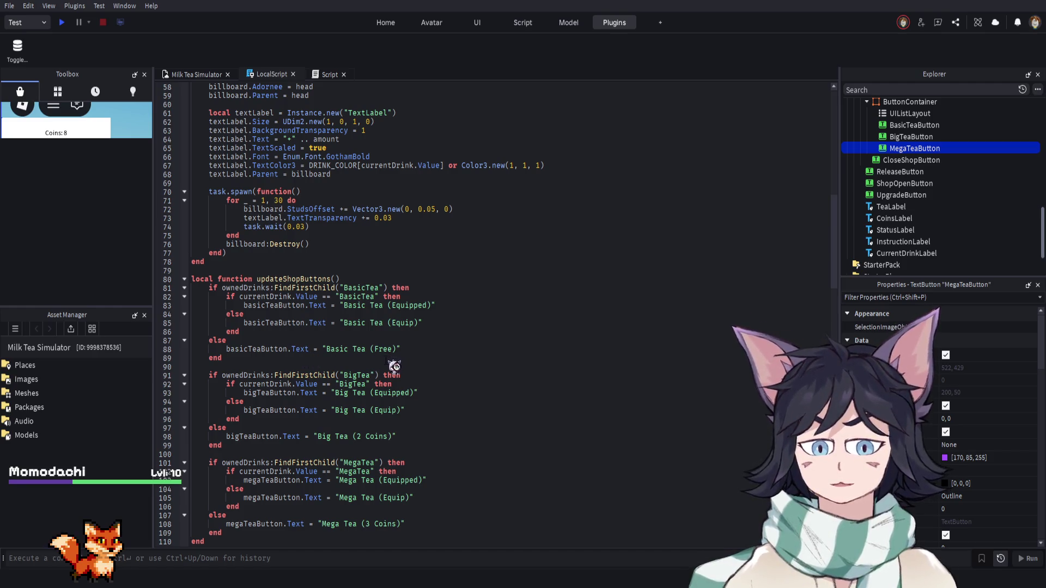
scroll(396, 387, "down", 2)
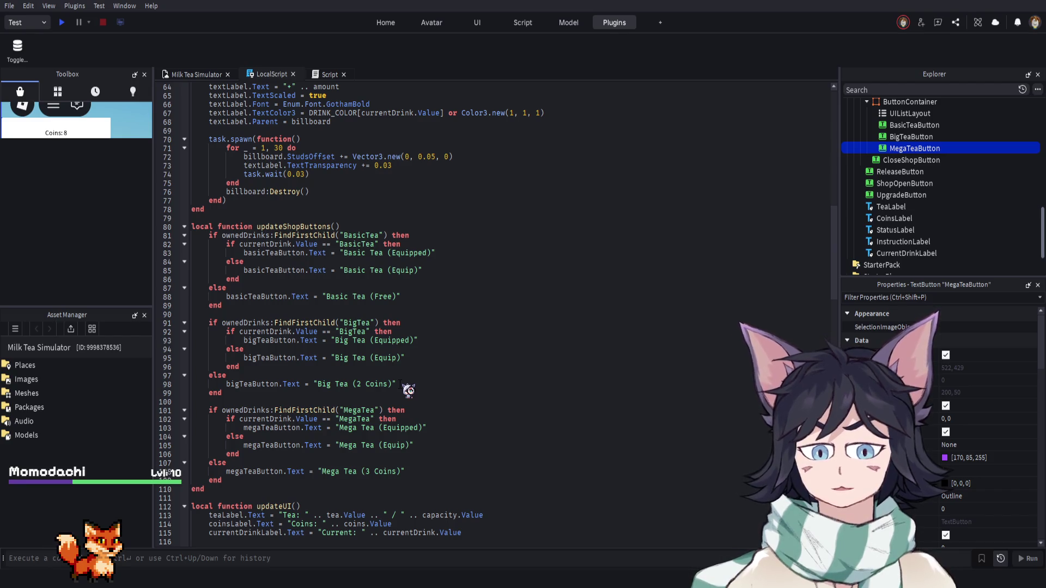
scroll(408, 389, "down", 1)
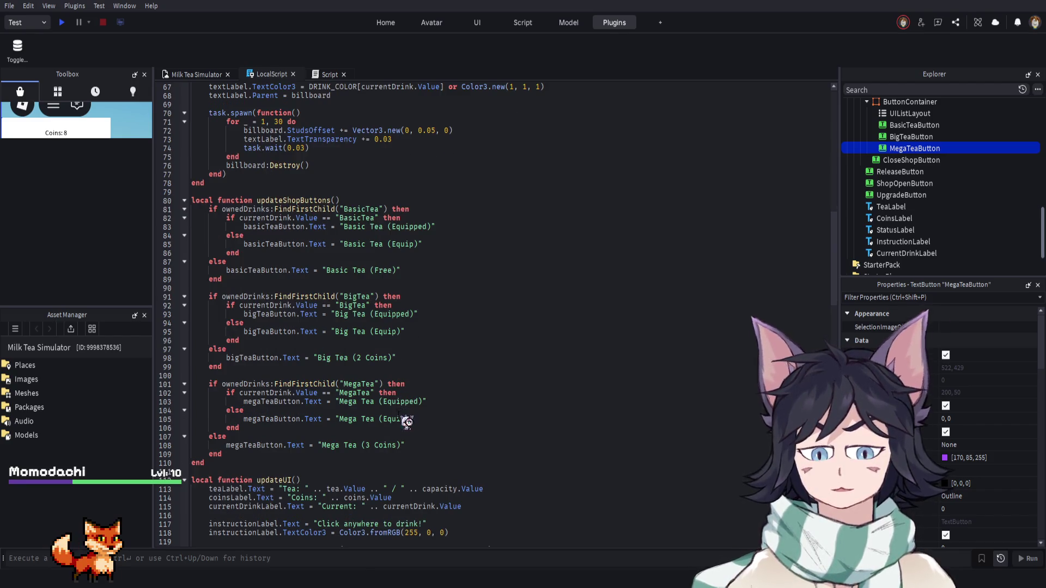
scroll(408, 430, "down", 2)
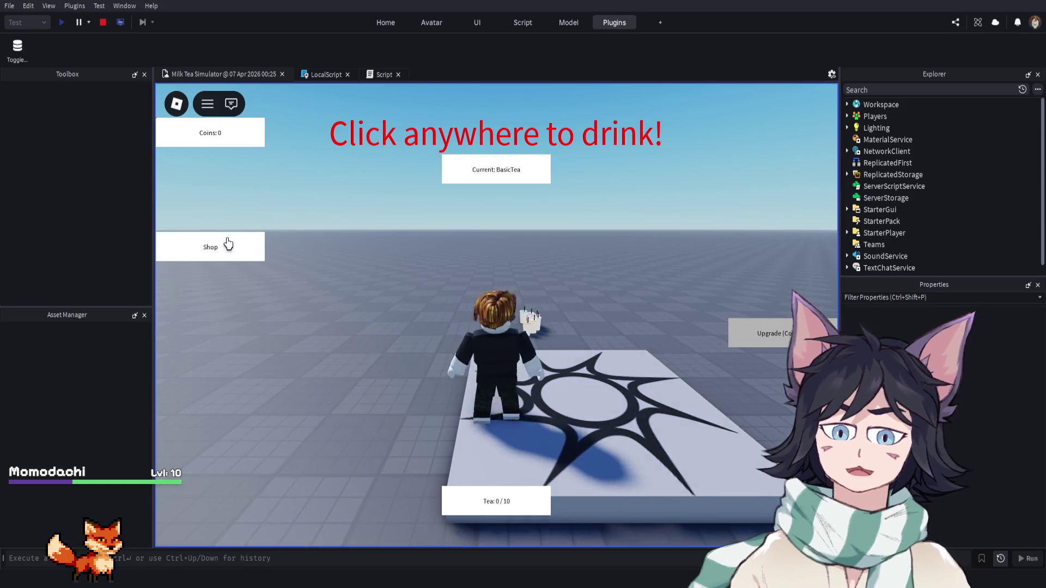
Open the tea shop in the running playtest, then stop the playtest to return to editing
left_click(226, 243)
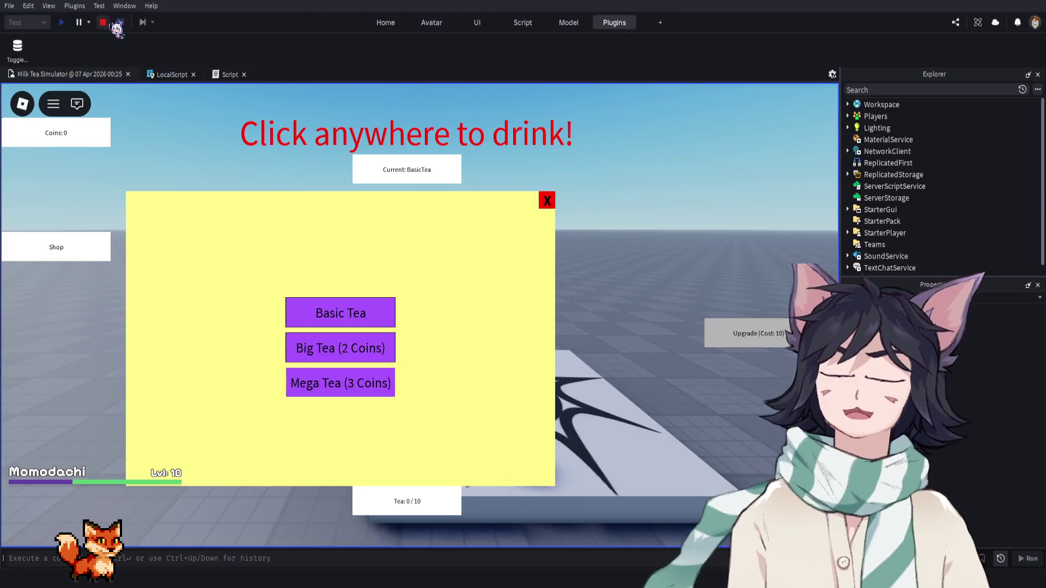
left_click(103, 23)
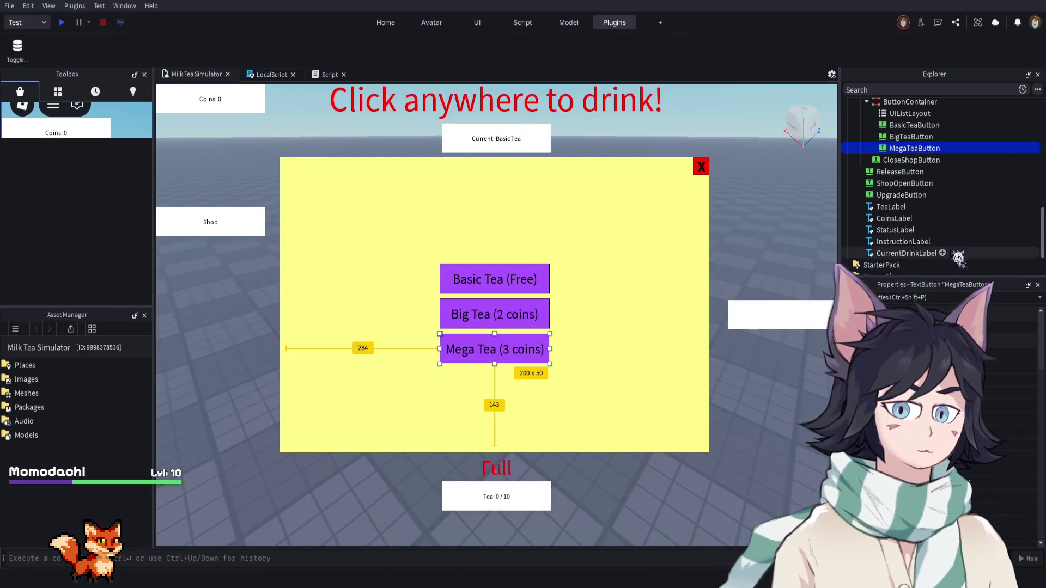
Bring up the LocalScript editor showing the updateShopButtons label code
scroll(952, 206, "up", 2)
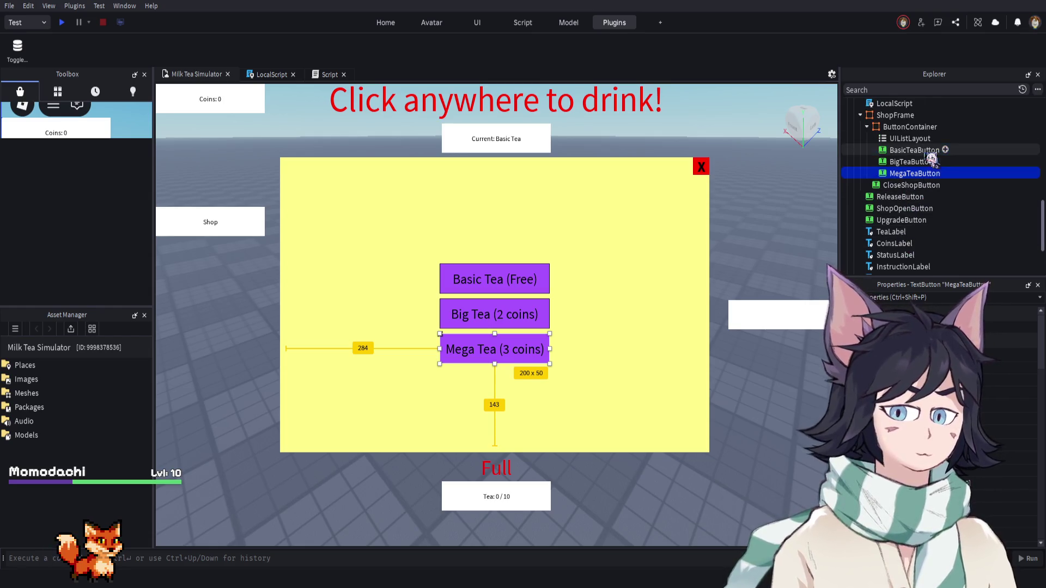
left_click(269, 75)
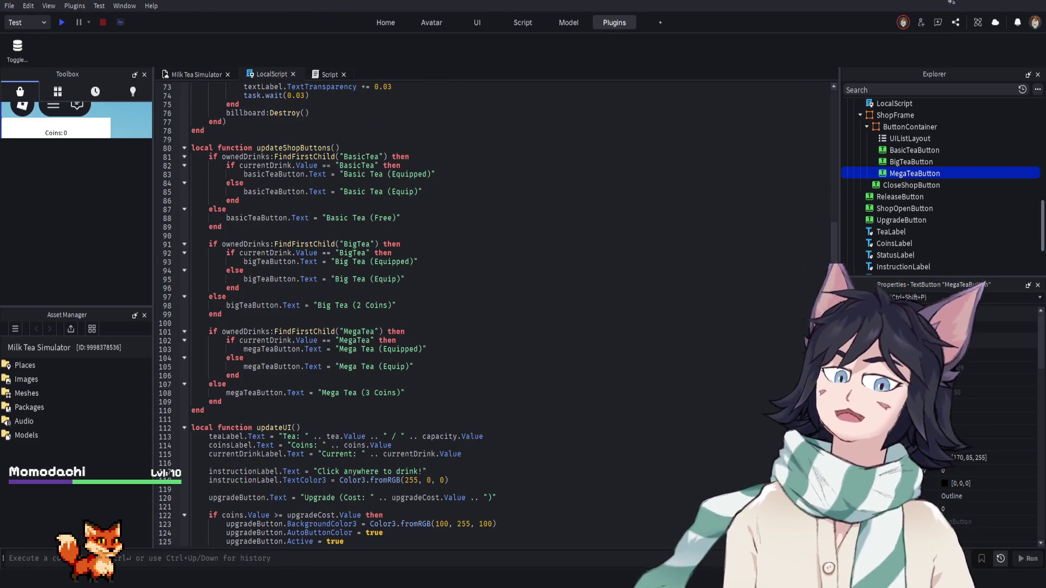
Scroll through the LocalScript to review the updateShopButtons Equipped/Equip/price labels and drink code
scroll(452, 203, "up", 2)
scroll(384, 268, "up", 2)
scroll(387, 275, "up", 3)
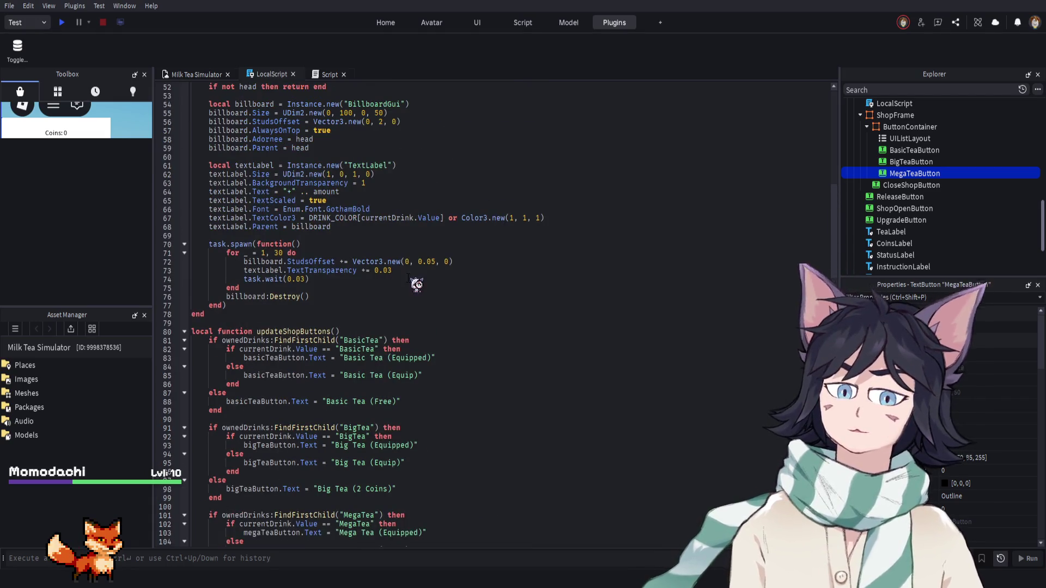
scroll(419, 326, "down", 5)
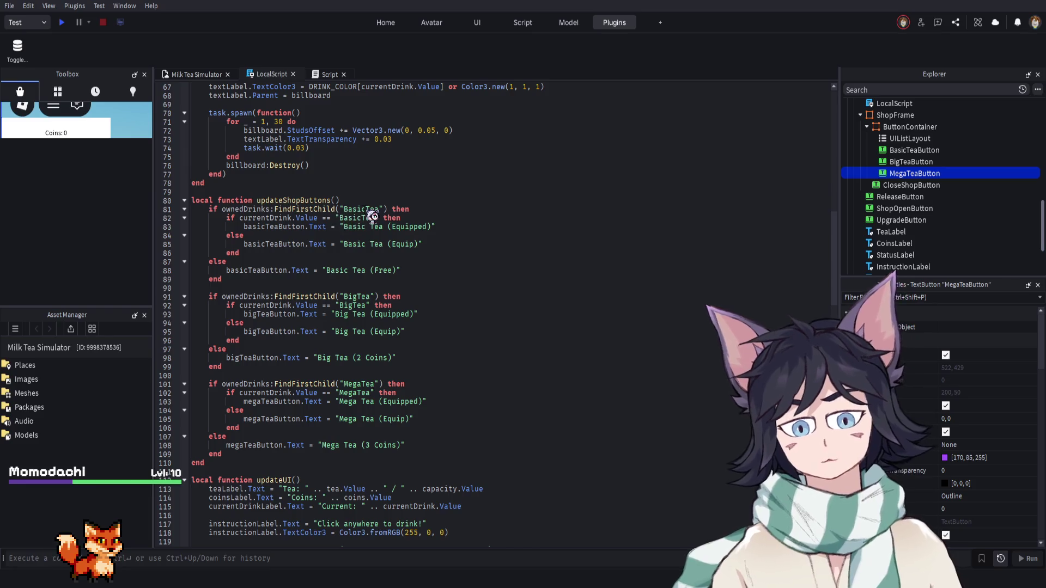
scroll(371, 272, "up", 14)
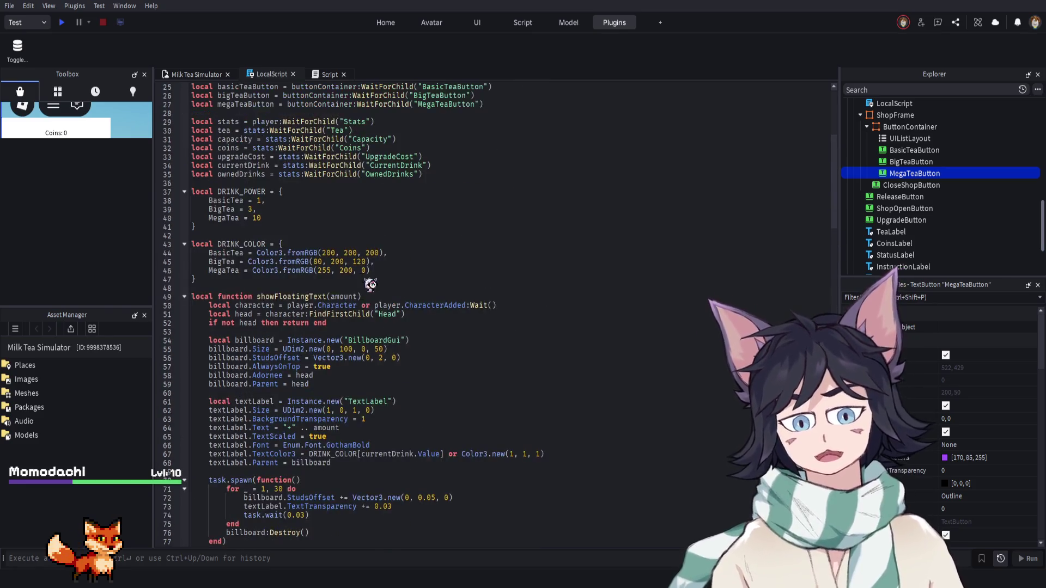
scroll(370, 284, "up", 6)
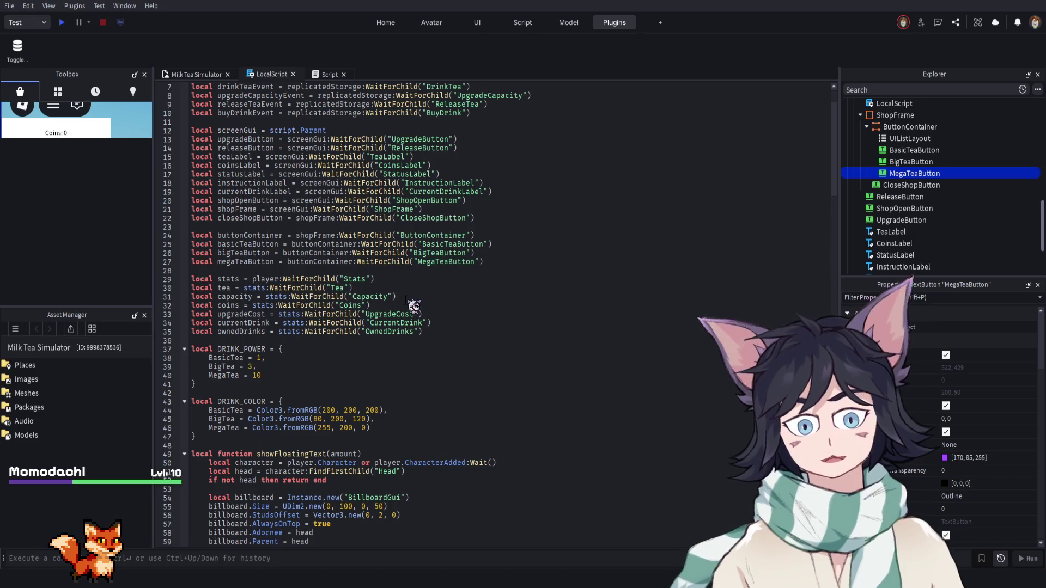
scroll(414, 306, "up", 2)
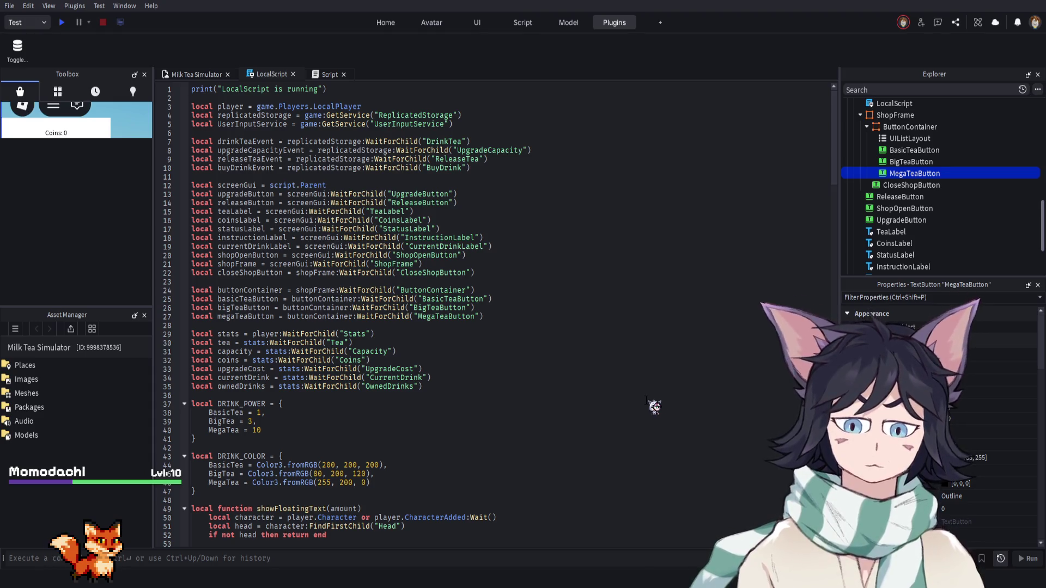
scroll(604, 397, "down", 2)
scroll(604, 397, "down", 4)
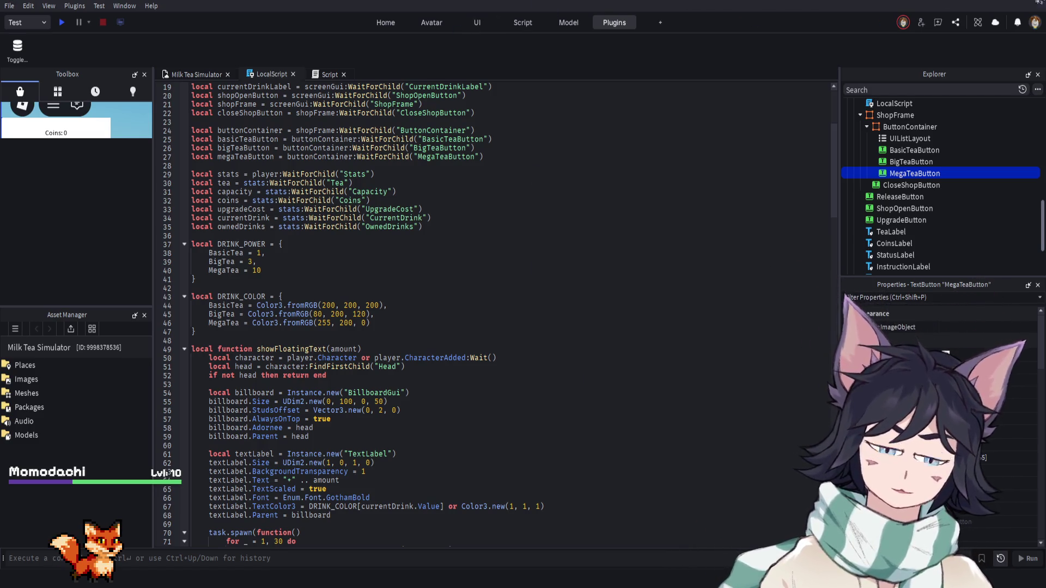
scroll(414, 354, "down", 1)
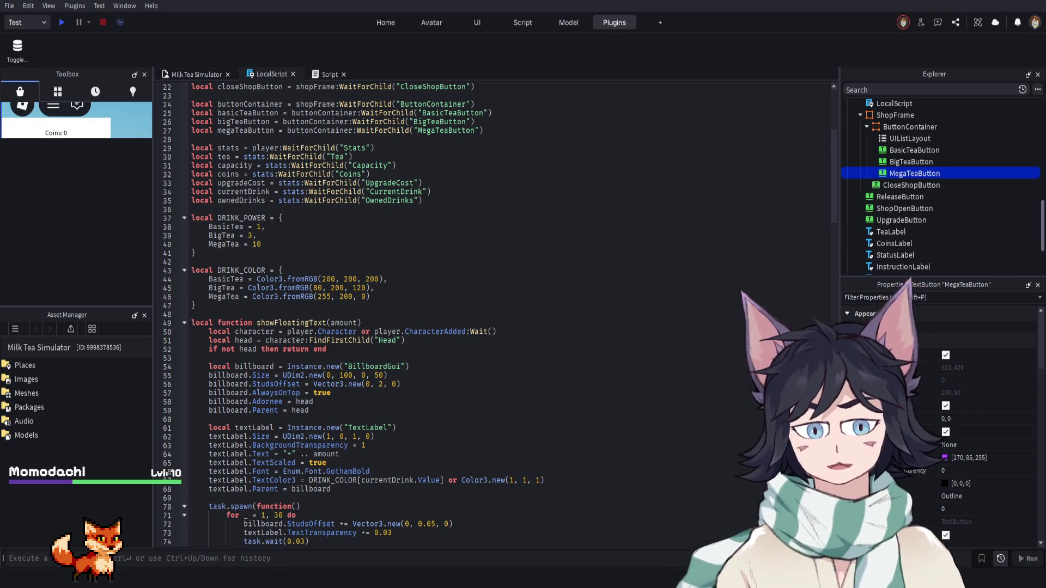
scroll(430, 353, "down", 7)
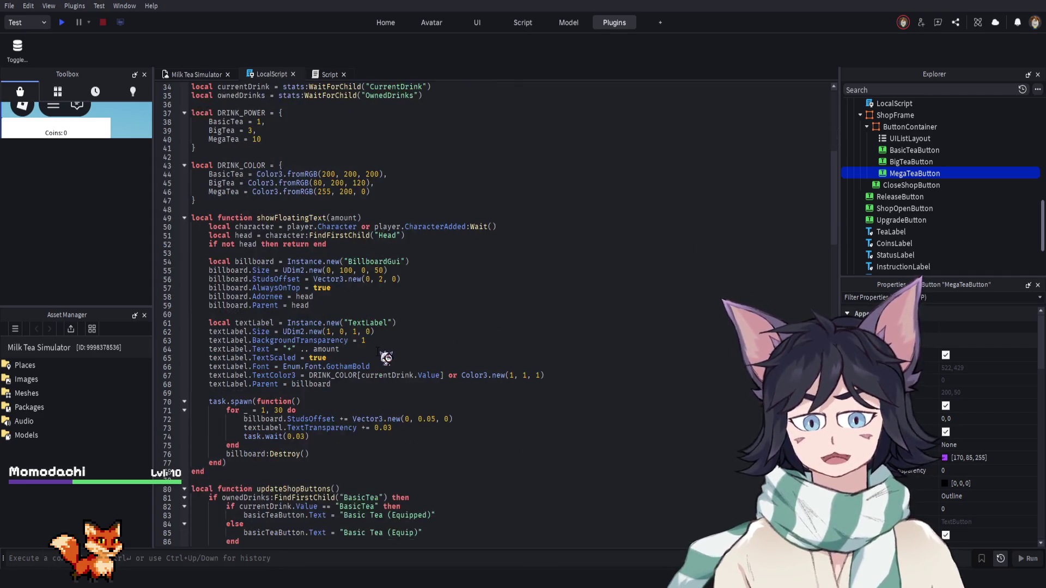
scroll(385, 357, "down", 5)
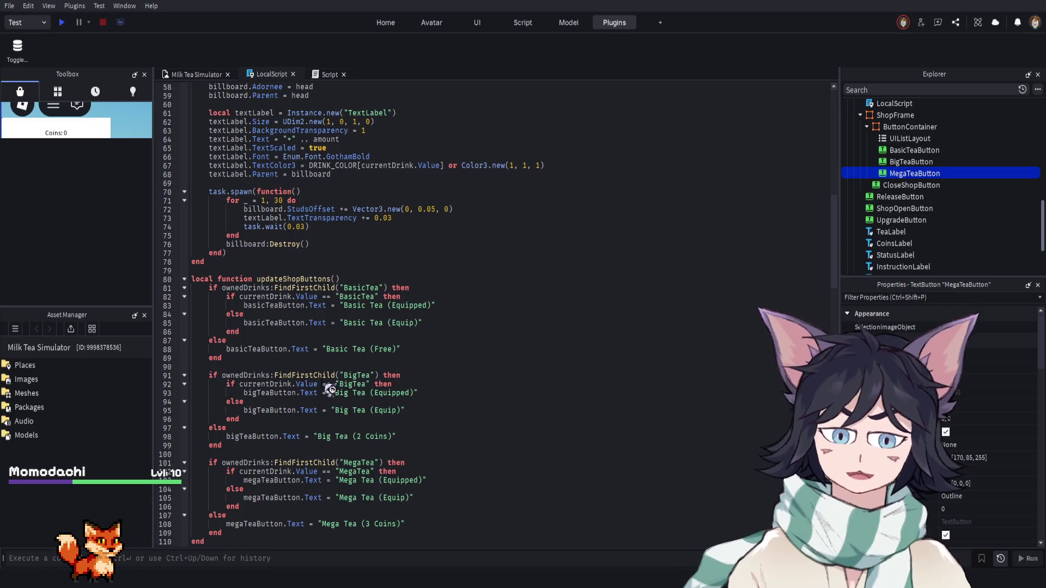
scroll(410, 414, "down", 3)
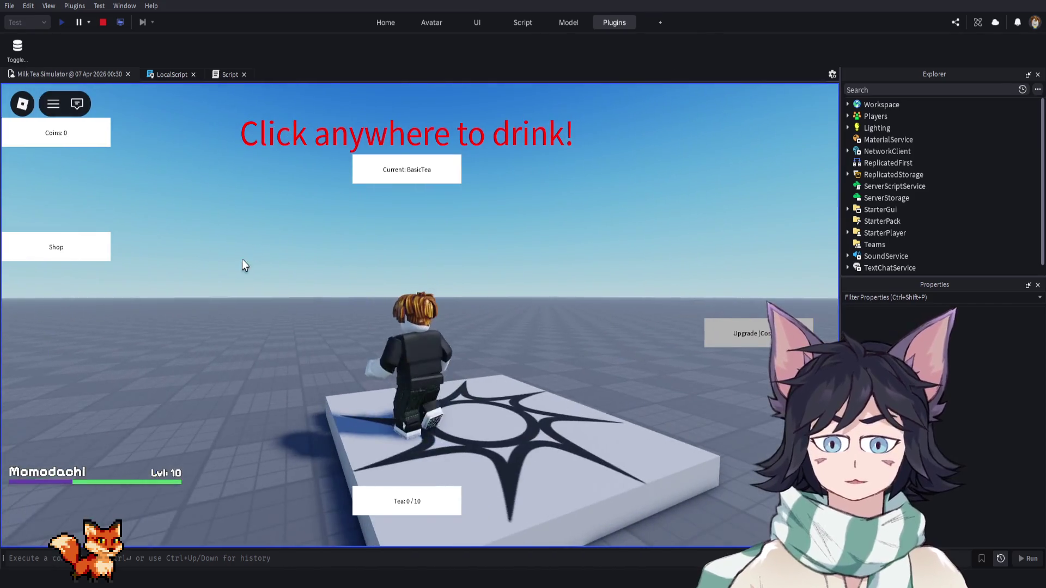
Open and close the tea shop, then walk the character off the platform and jump
left_click(98, 252)
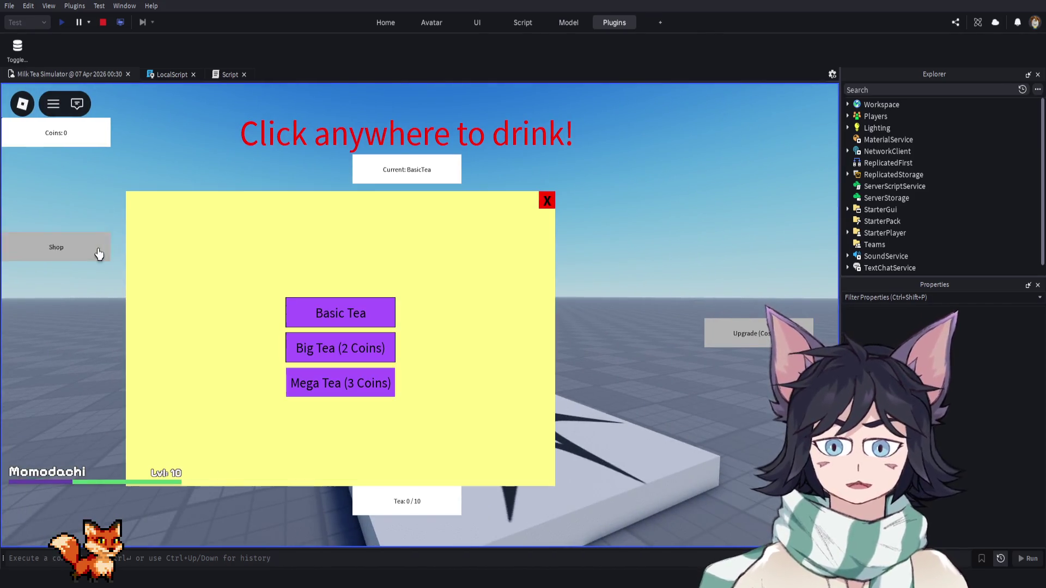
left_click(545, 202)
key("w")
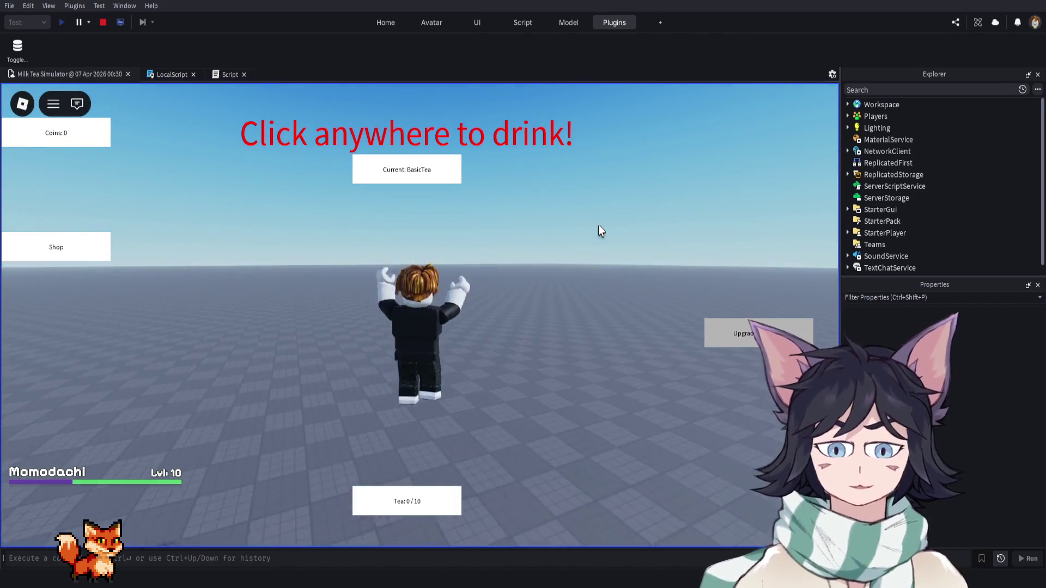
key("w")
key("space")
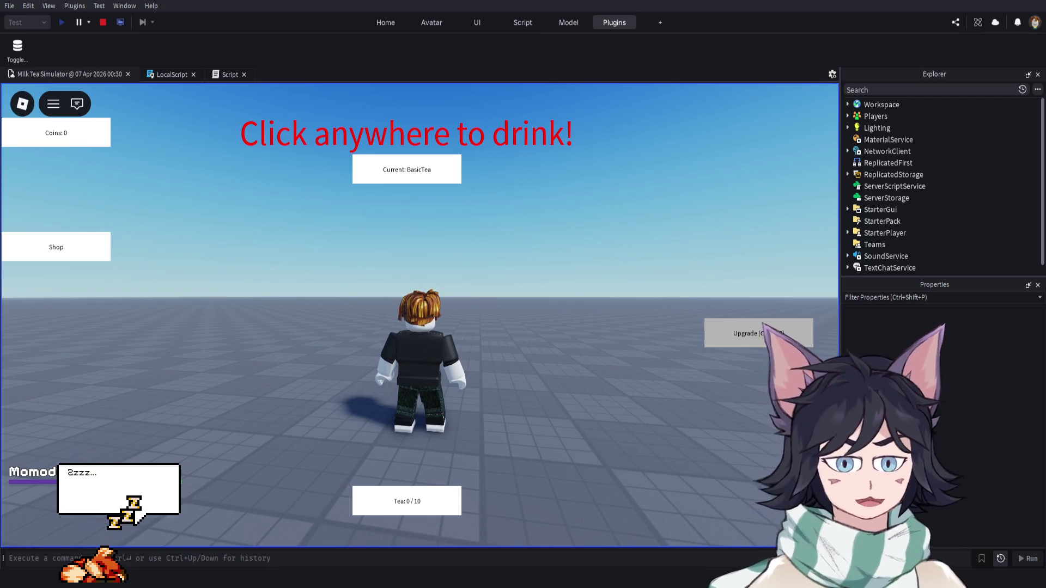
Reopen and close the shop, drink tea until the tank is full, then sell it for coins
left_click(121, 242)
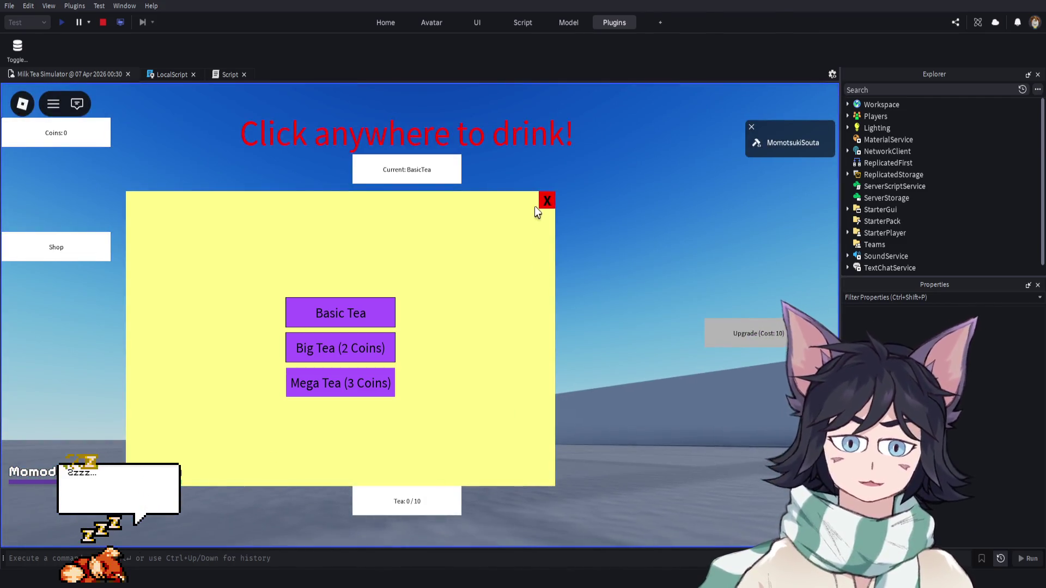
left_click(539, 204)
left_click(442, 463)
left_click(437, 498)
left_click(436, 498)
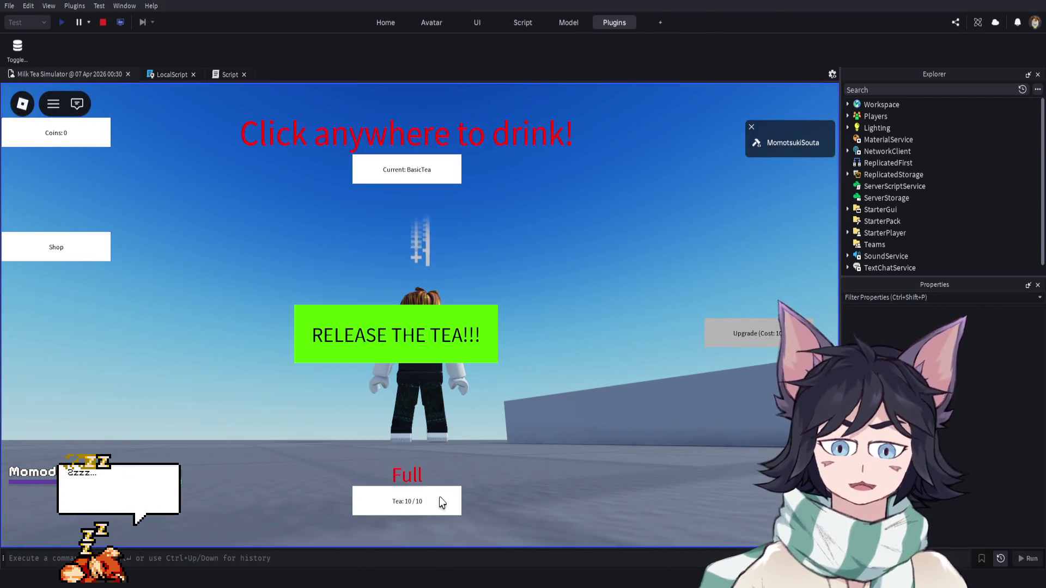
left_click(414, 335)
In the tea shop, buy and equip Big Tea, then Mega Tea
left_click(107, 250)
left_click(360, 357)
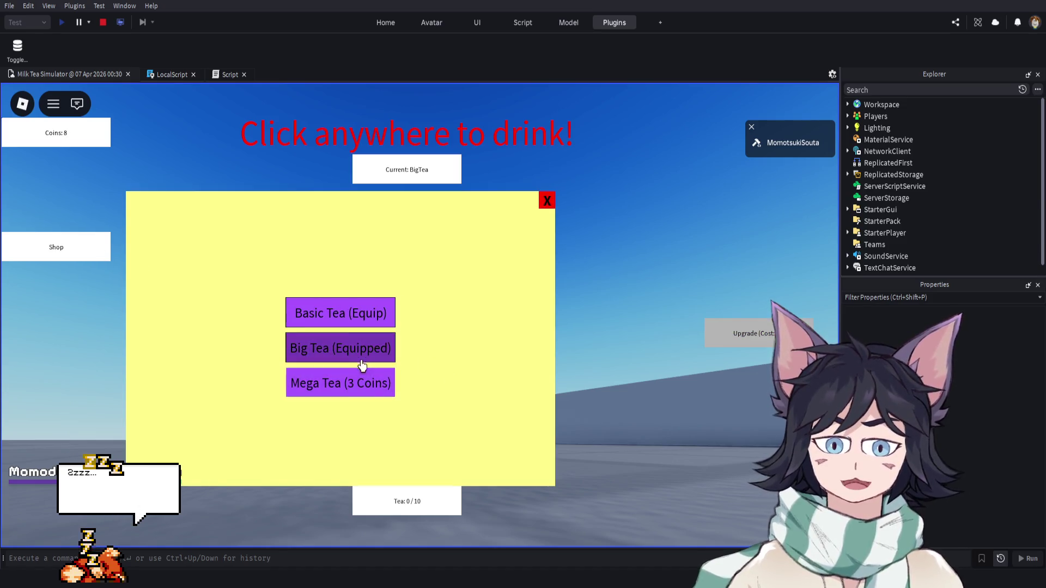
left_click(369, 393)
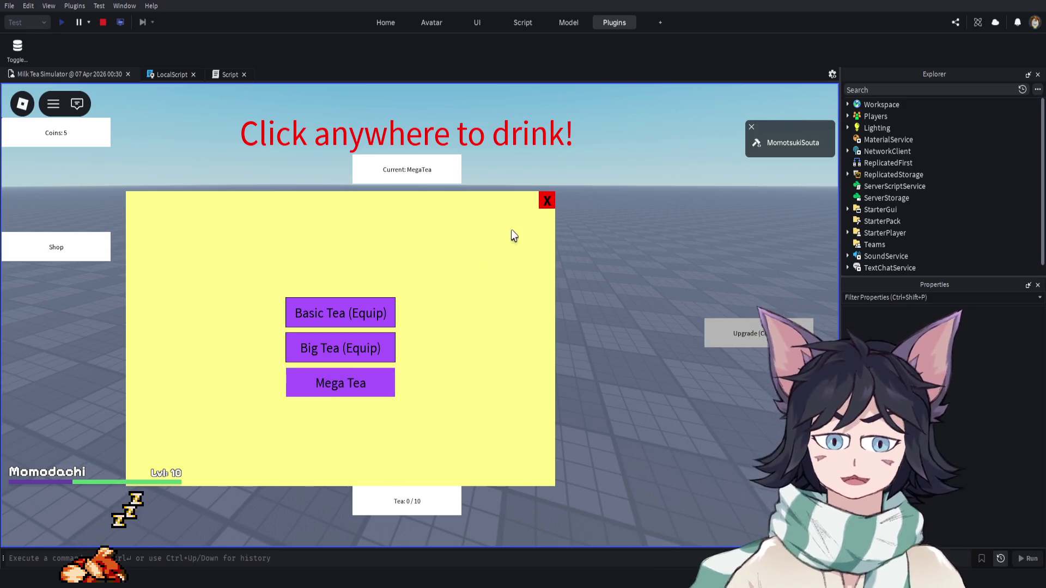
key("F9")
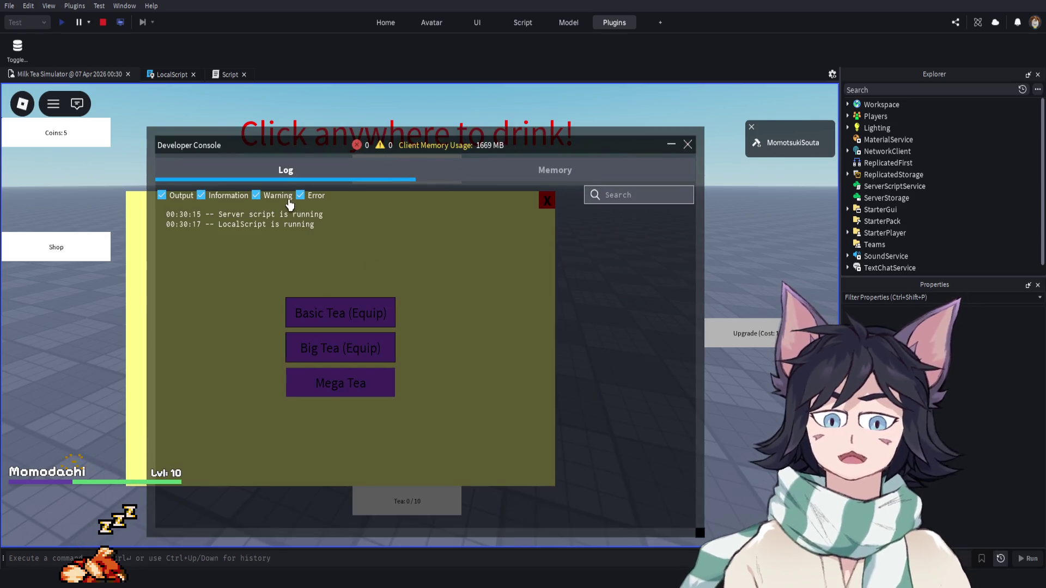
left_click(539, 203)
left_click(512, 202)
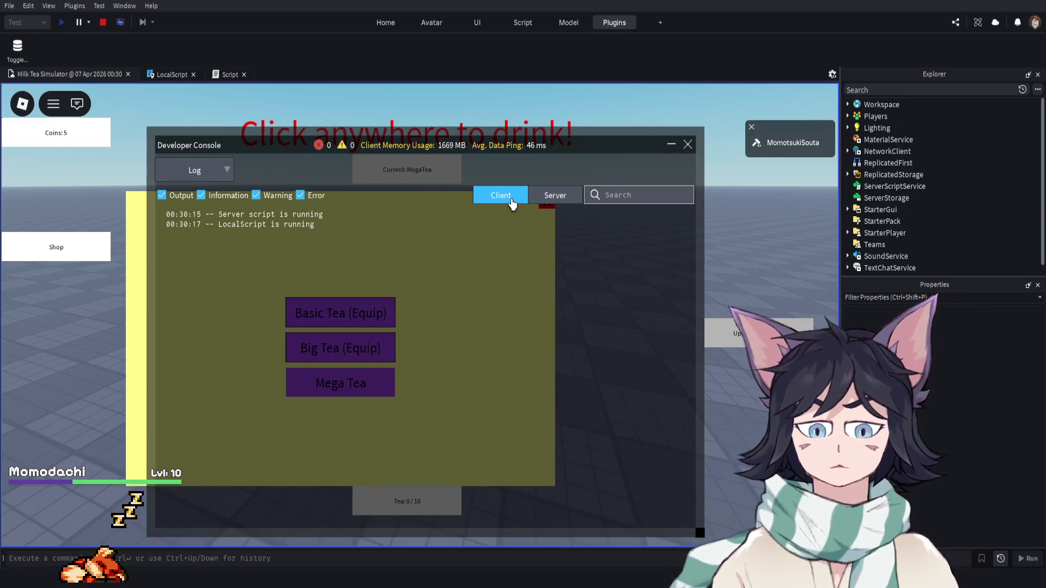
left_click(218, 171)
left_click(219, 172)
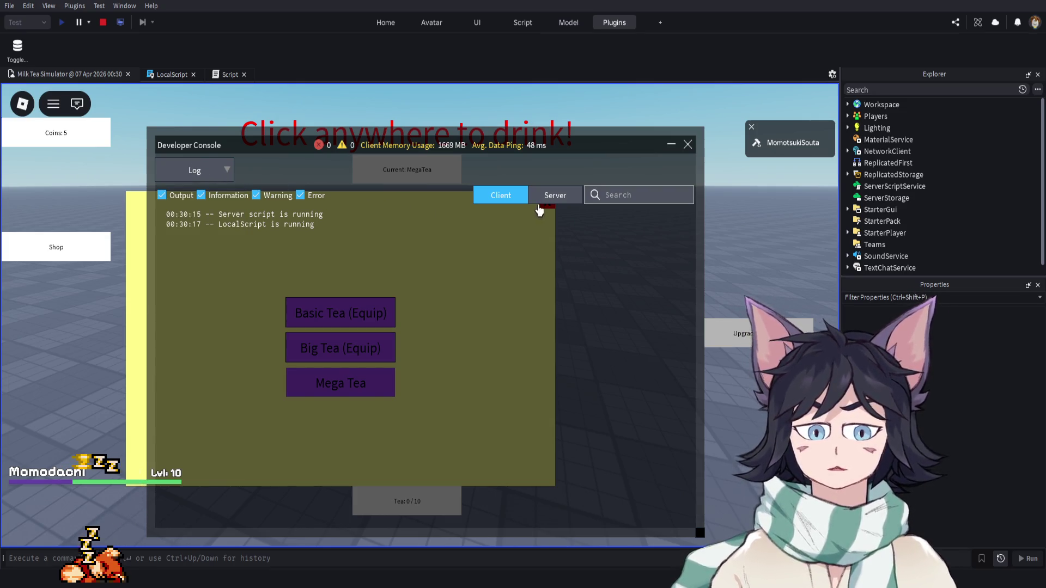
left_click(687, 145)
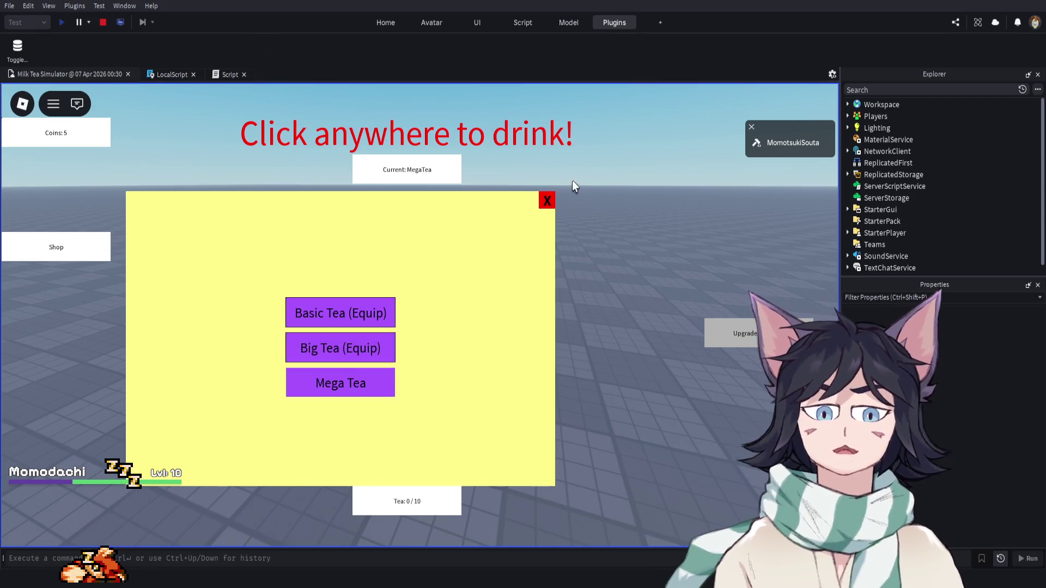
Reopen and close the Developer Console, then stop the playtest
key("F9")
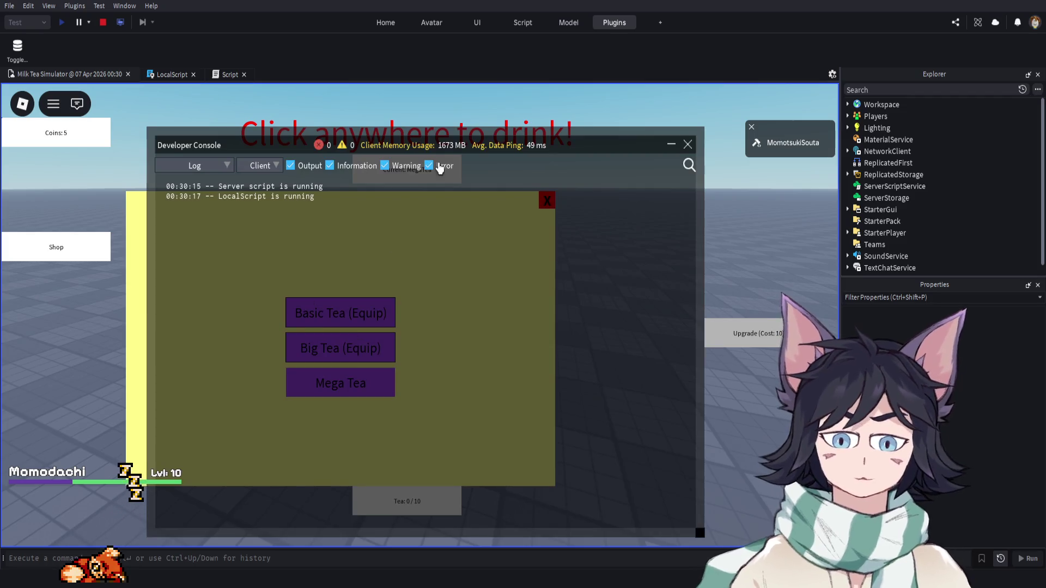
left_click(687, 145)
left_click(103, 23)
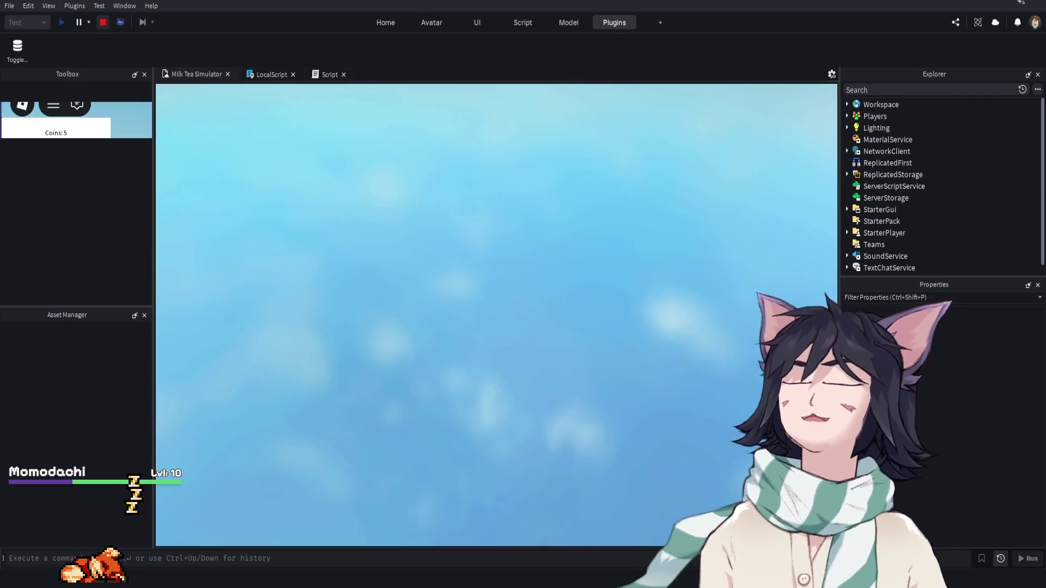
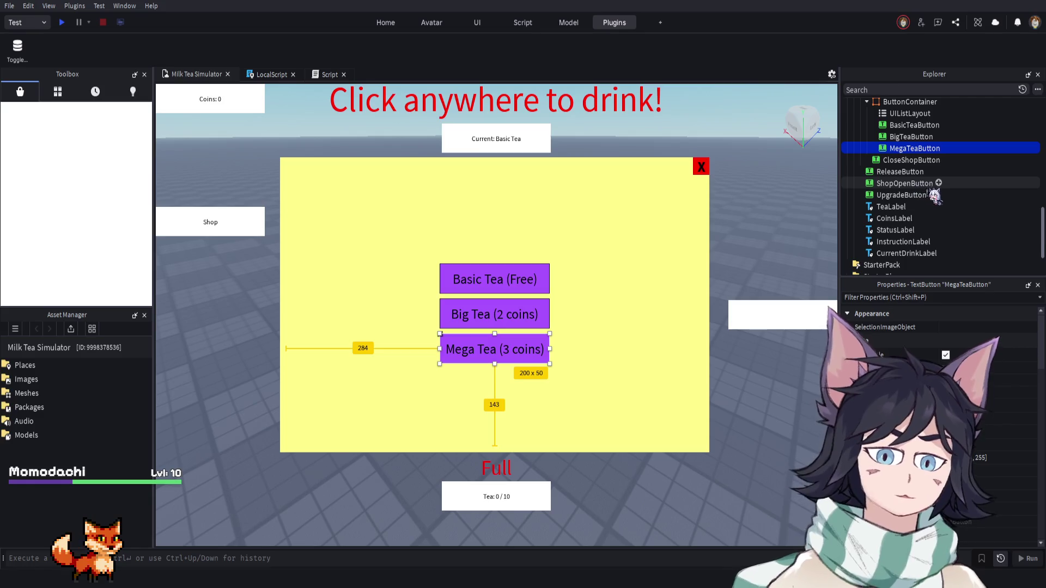
Scroll up the Explorer tree and focus the Explorer search field to show its suggested filters
scroll(917, 191, "up", 5)
scroll(917, 191, "up", 2)
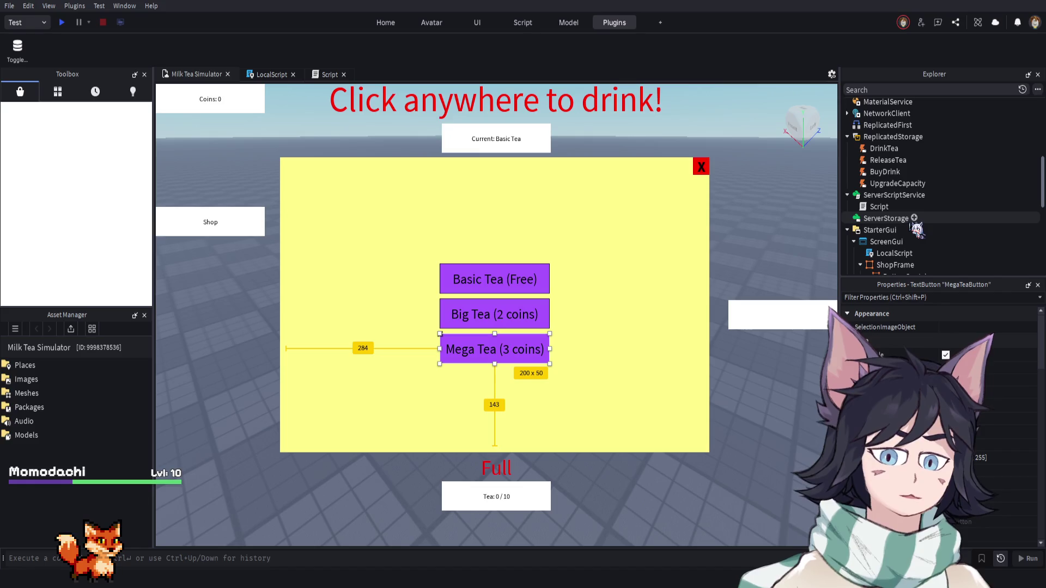
scroll(917, 222, "up", 2)
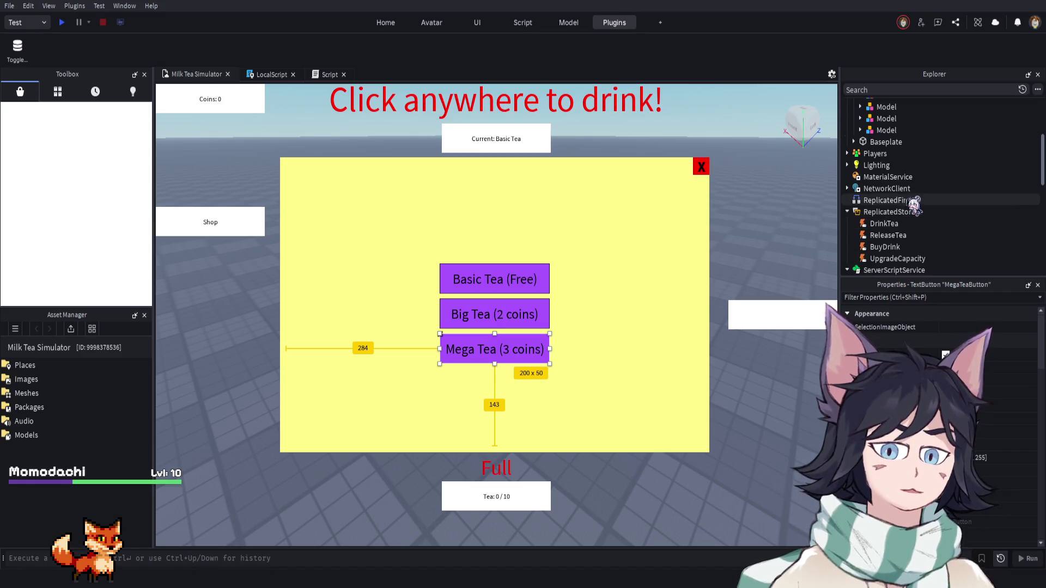
scroll(917, 218, "up", 2)
scroll(917, 203, "up", 4)
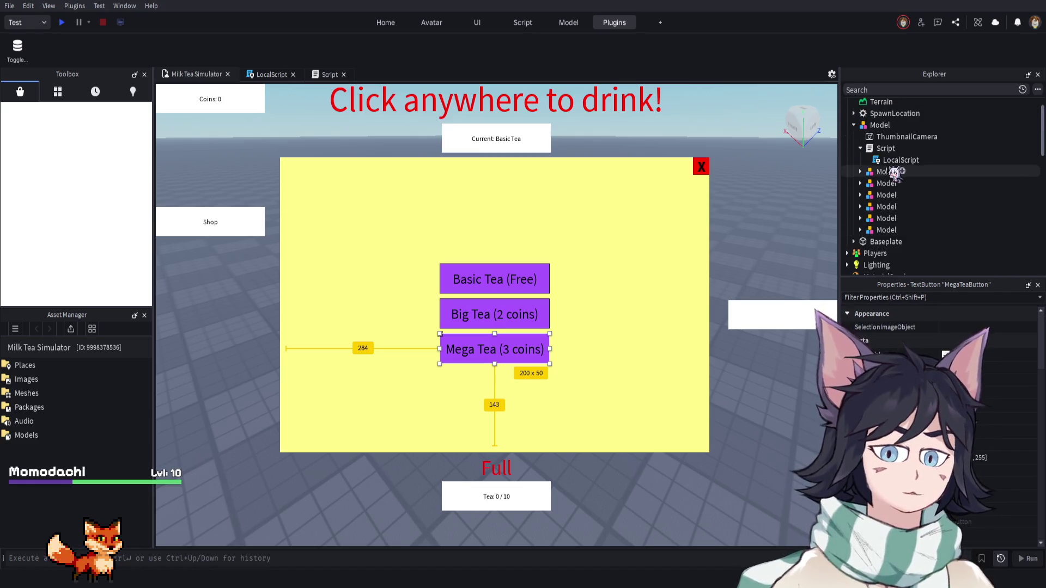
scroll(914, 186, "down", 8)
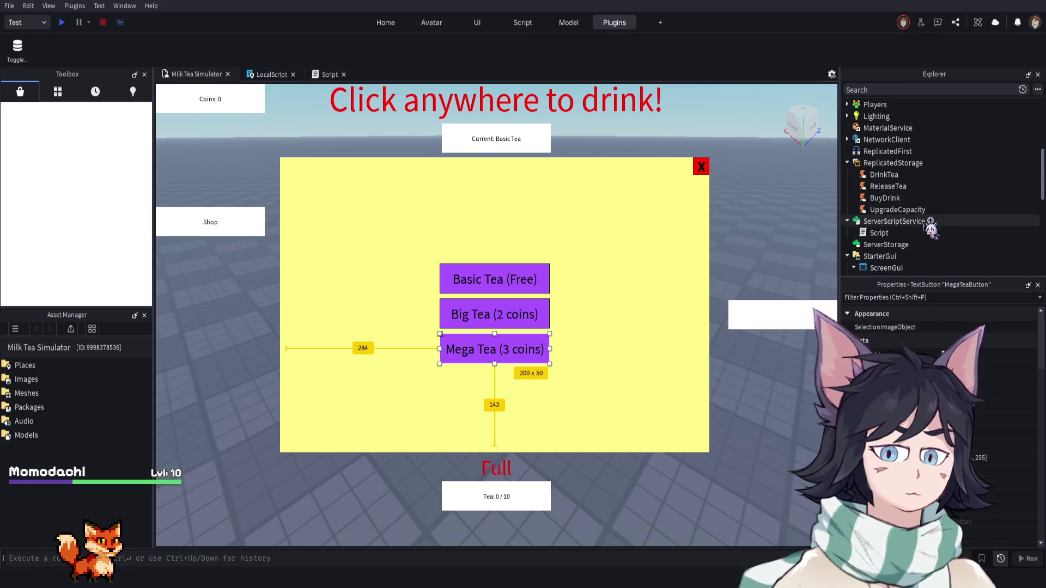
scroll(933, 241, "down", 9)
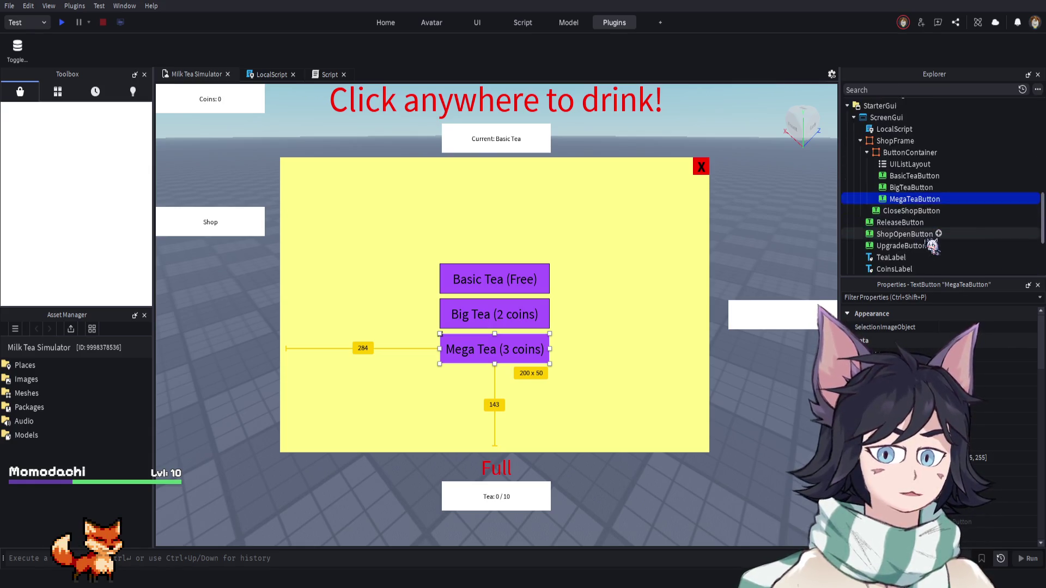
scroll(927, 257, "up", 7)
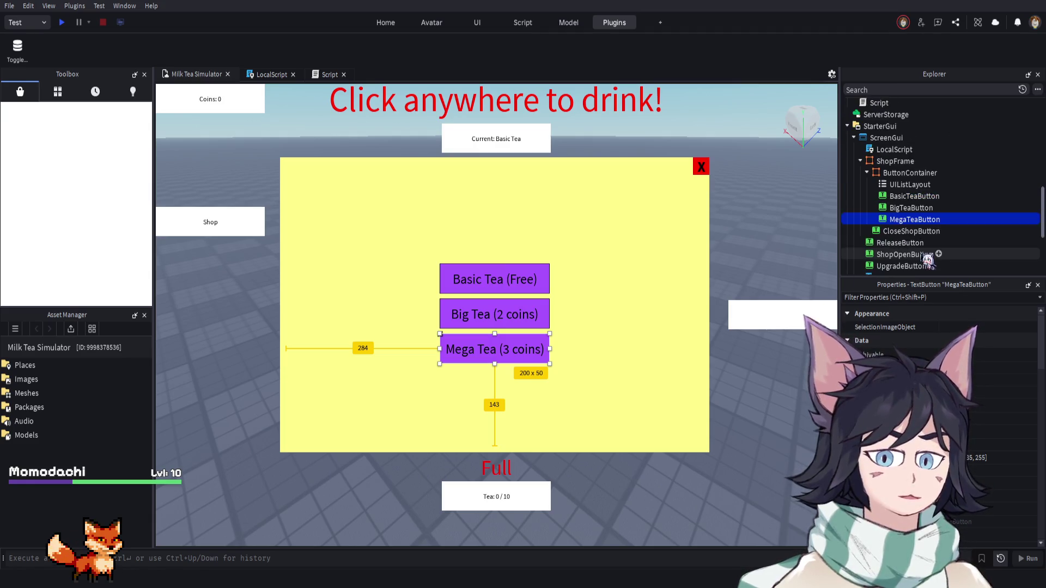
scroll(935, 209, "up", 2)
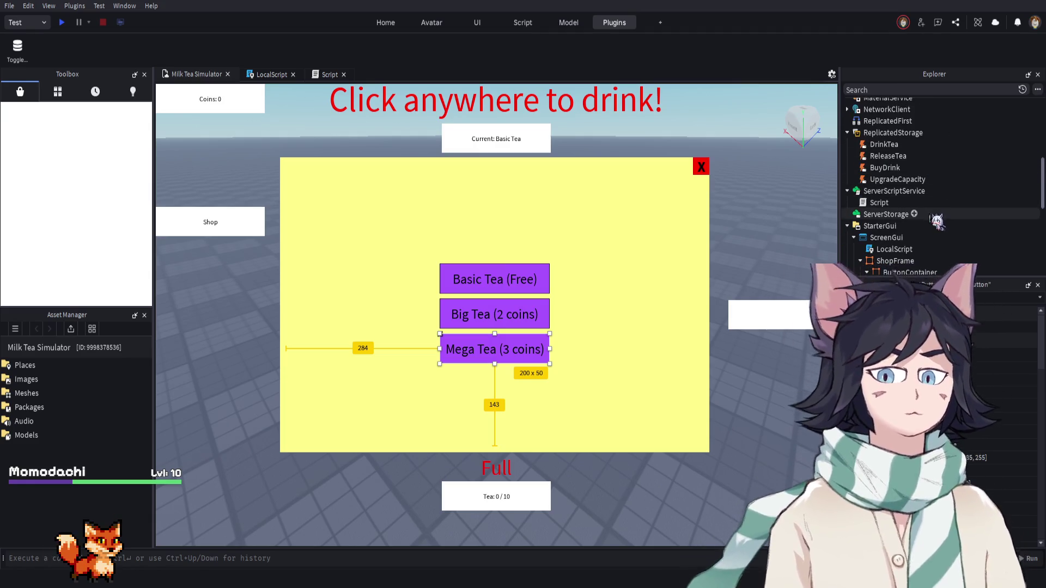
scroll(901, 198, "up", 7)
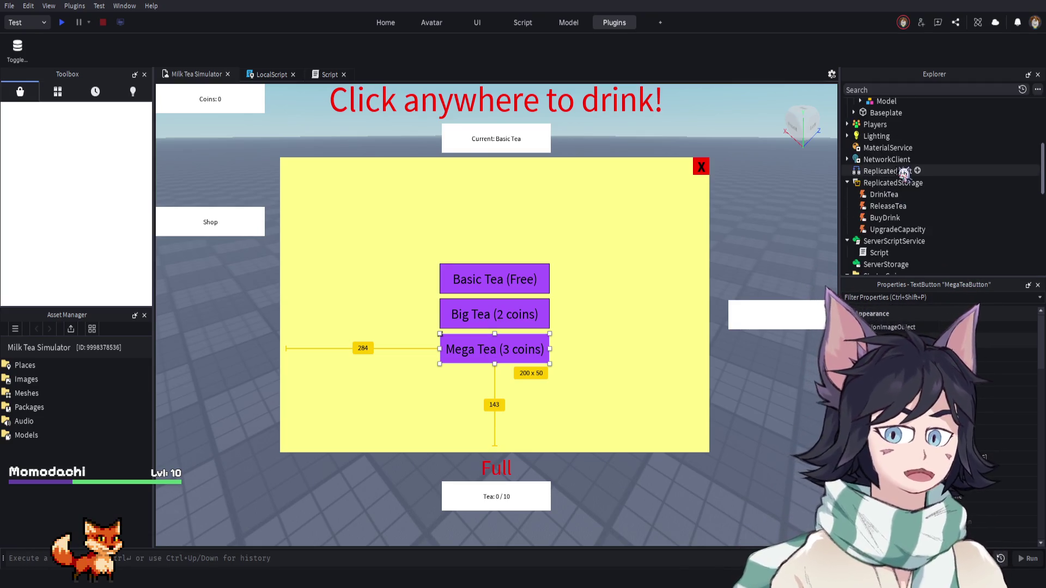
scroll(901, 180, "up", 5)
left_click(896, 90)
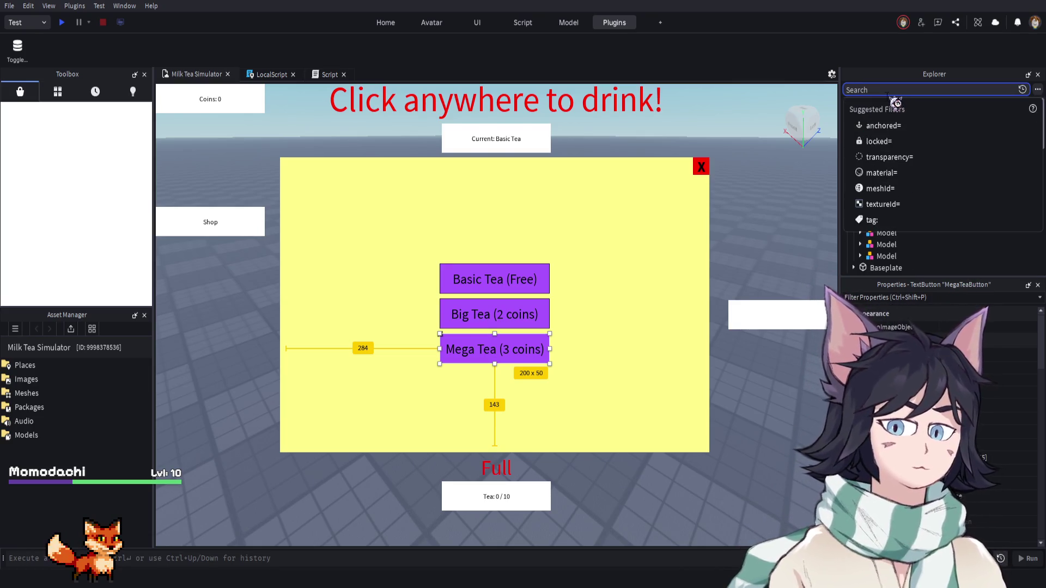
type("data")
key("BackSpace")
key("BackSpace")
key("BackSpace")
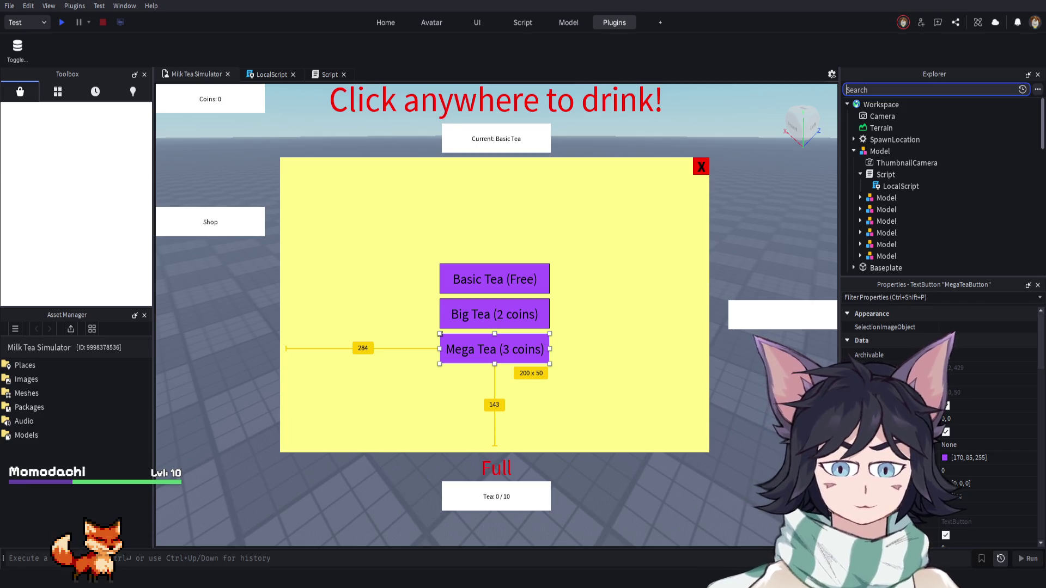
key("Escape")
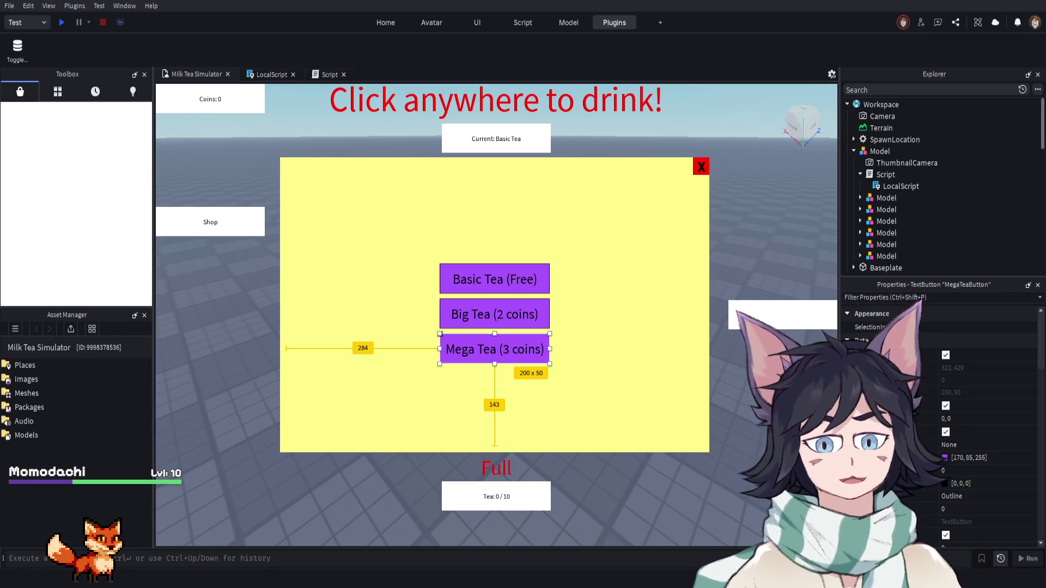
Open the server Script and read the UpgradeCapacity and BuyDrink OnServerEvent handlers
left_click(330, 74)
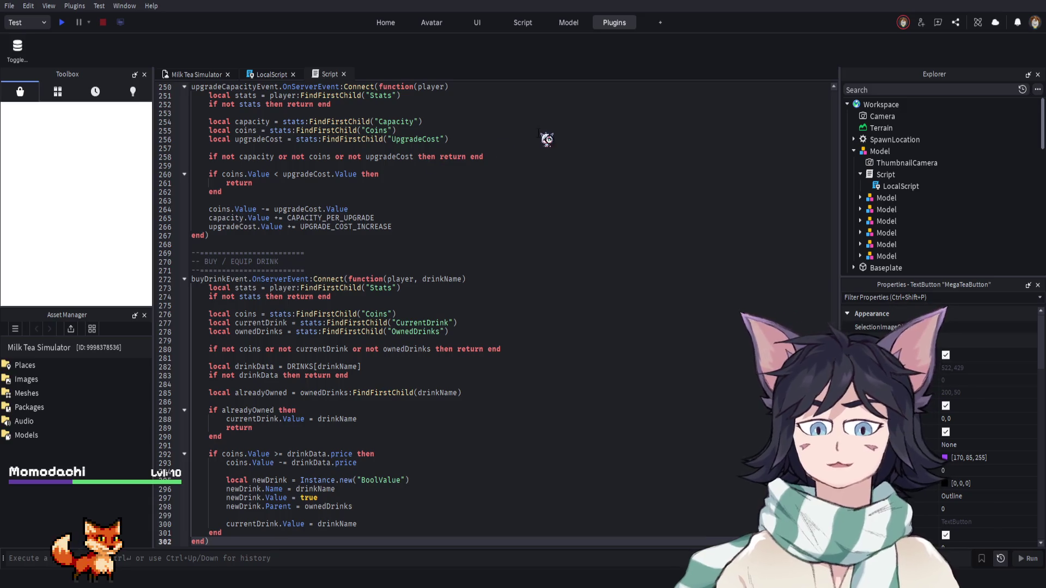
scroll(581, 233, "up", 5)
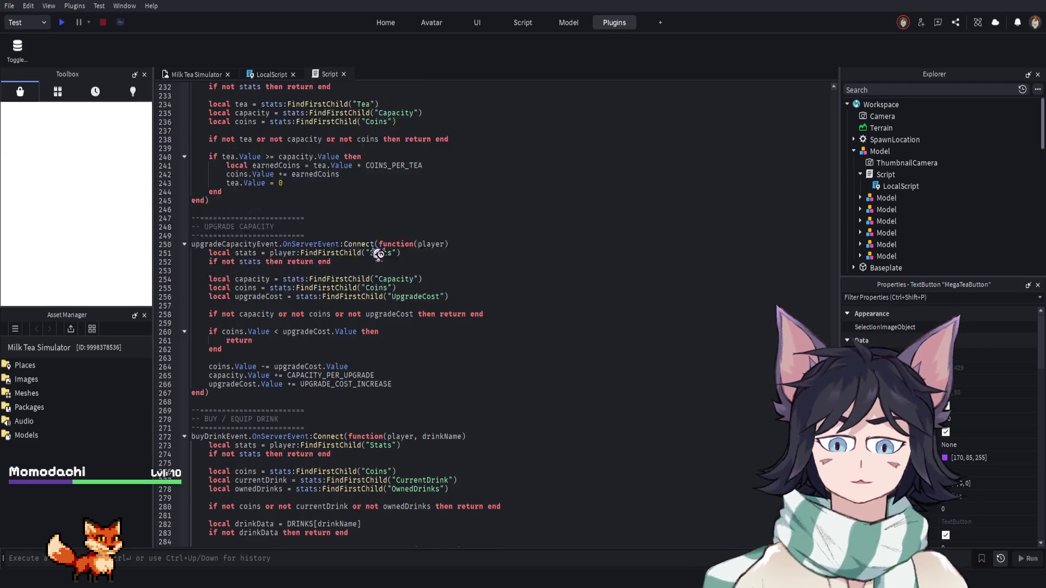
scroll(444, 275, "down", 8)
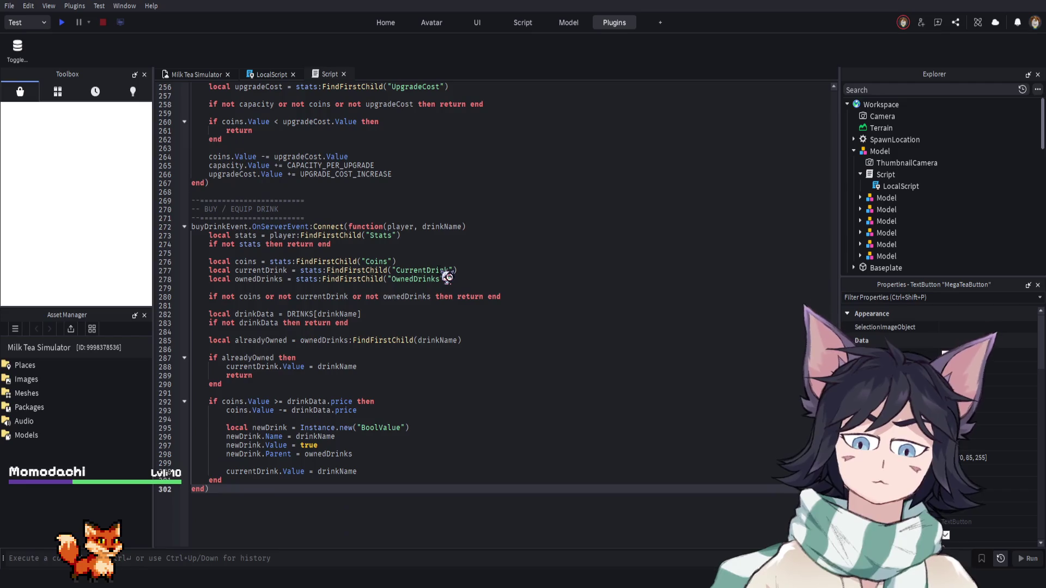
scroll(443, 275, "up", 3)
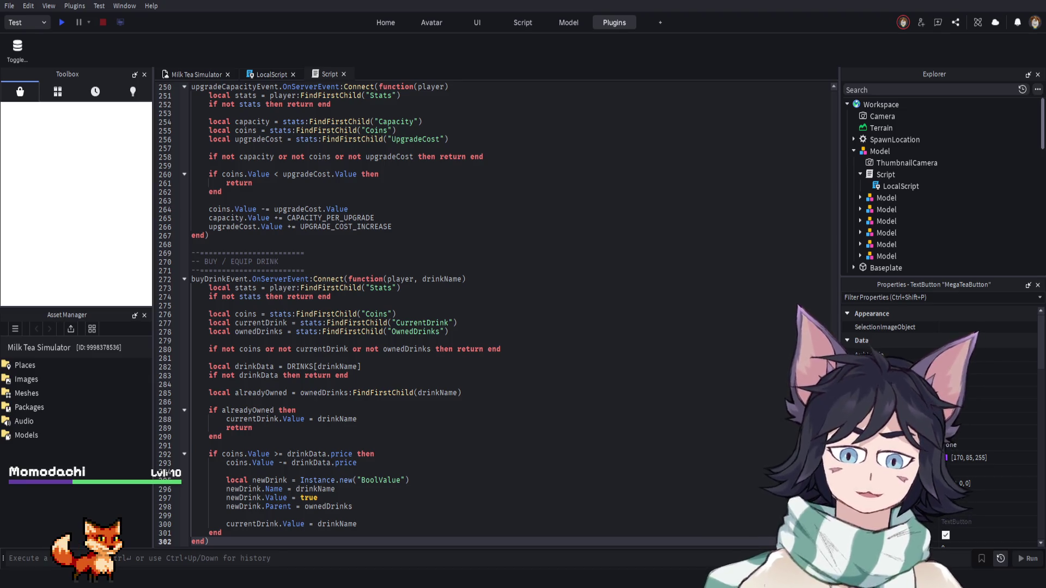
Scroll back up the script, return to the Milk Tea Simulator place and start a playtest
scroll(371, 257, "up", 1)
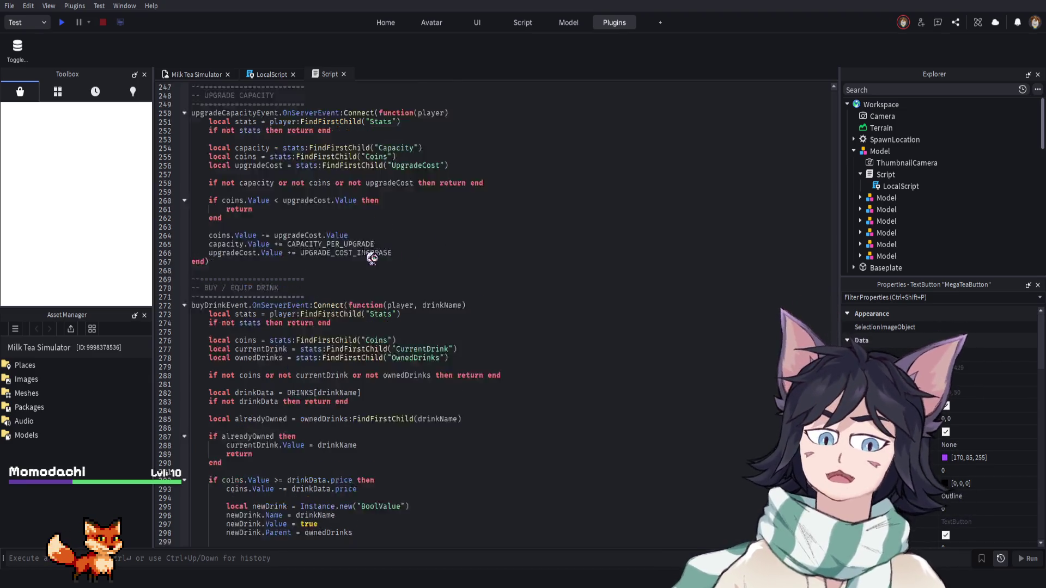
scroll(372, 258, "up", 3)
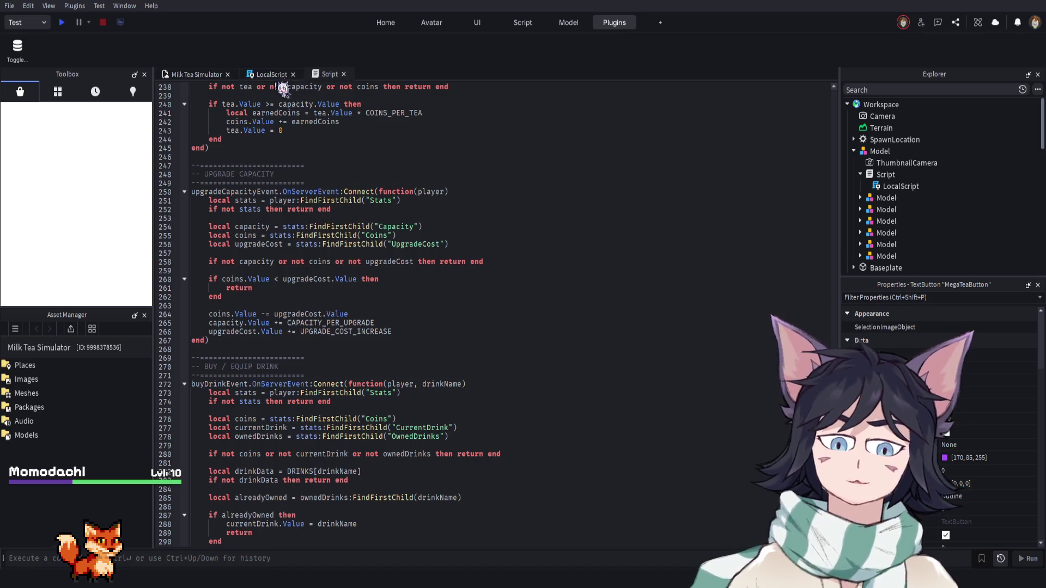
left_click(196, 75)
left_click(63, 23)
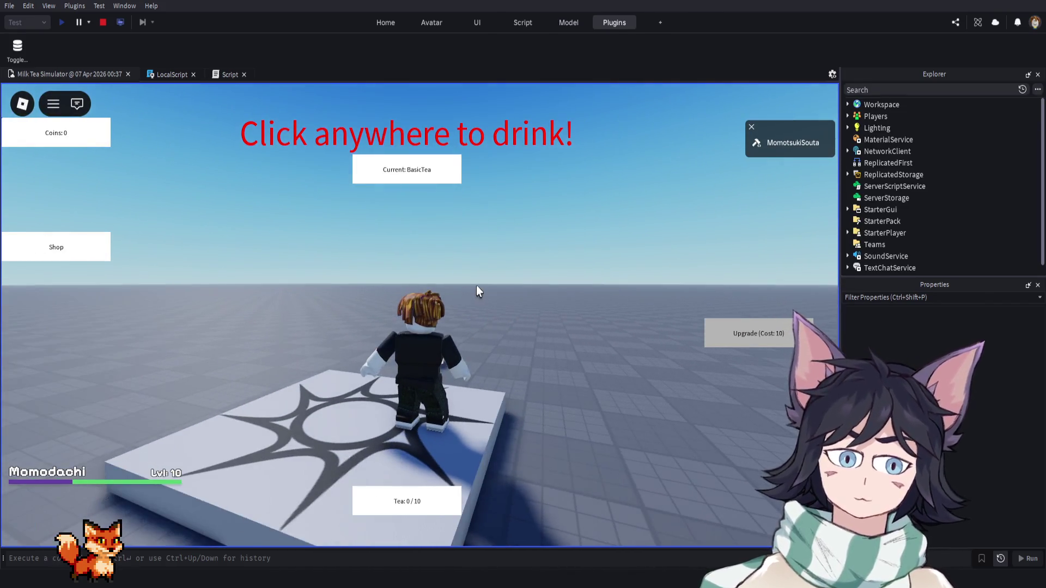
Open and close the drink shop, then drink tea until the meter is full
left_click(57, 249)
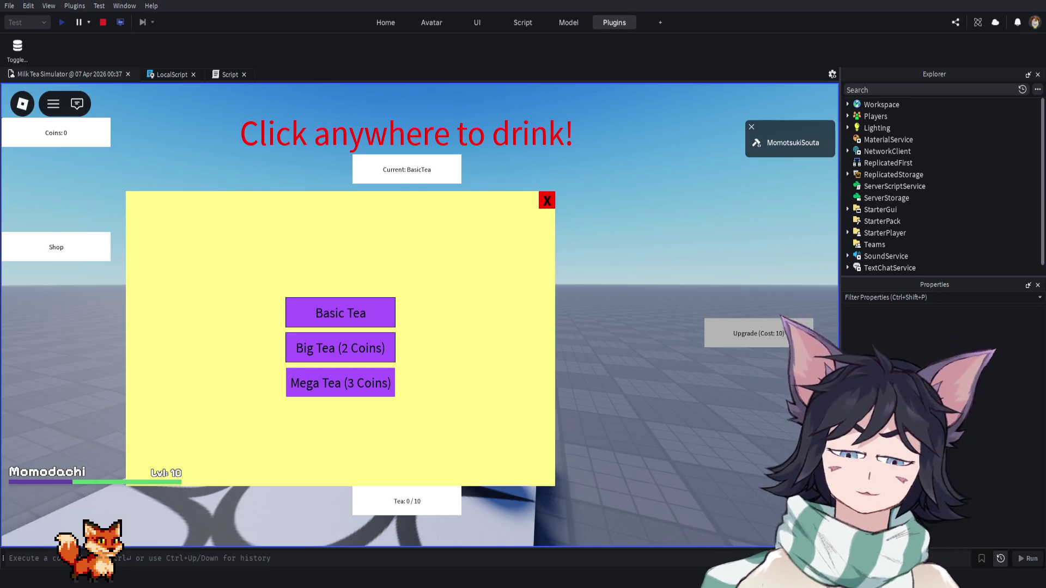
left_click(546, 200)
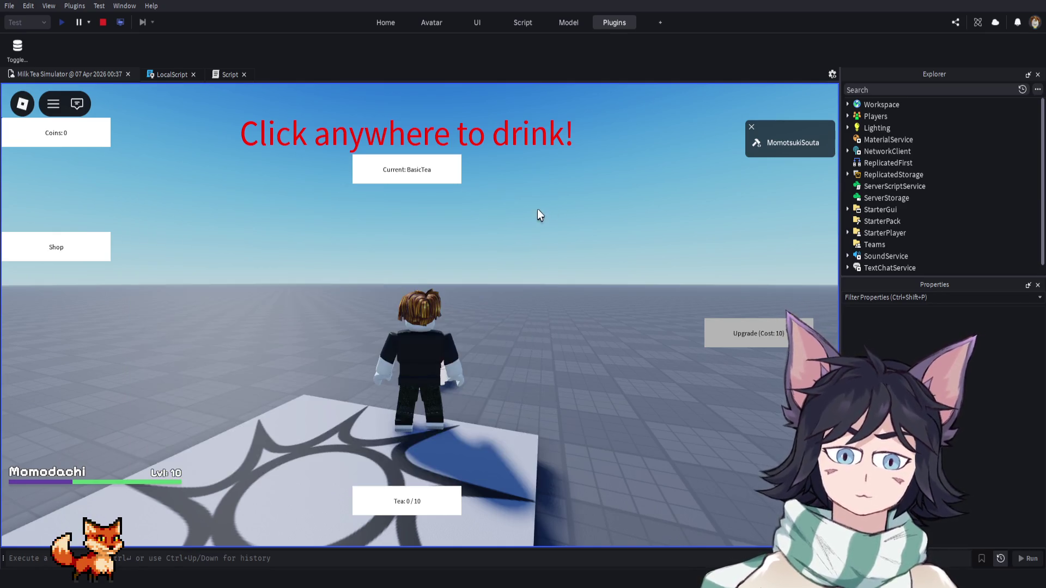
left_click(526, 241)
left_click(527, 241)
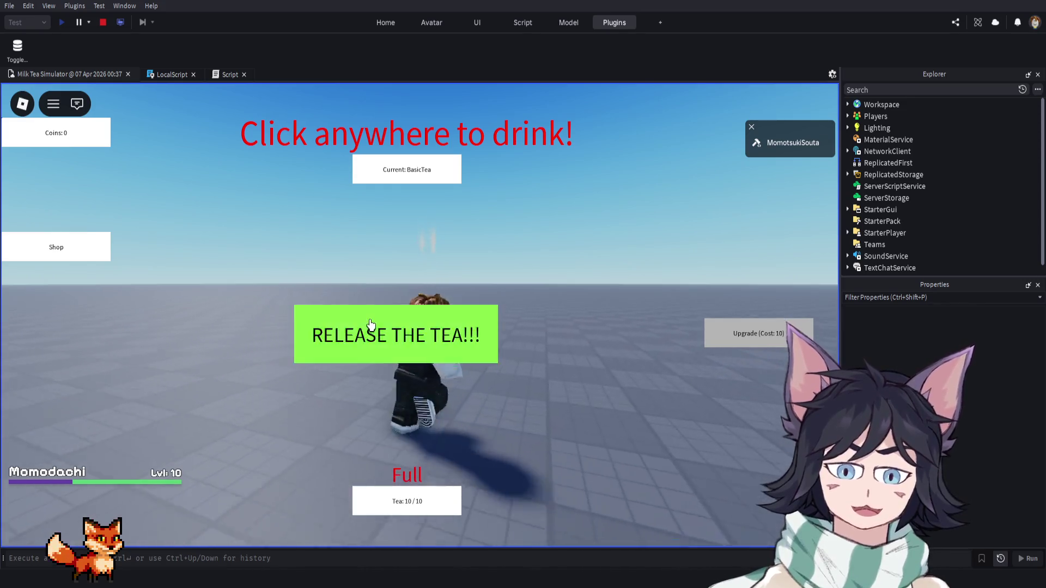
In the drink shop, buy Big Tea and buy and equip Mega Tea
left_click(106, 255)
left_click(354, 348)
left_click(369, 386)
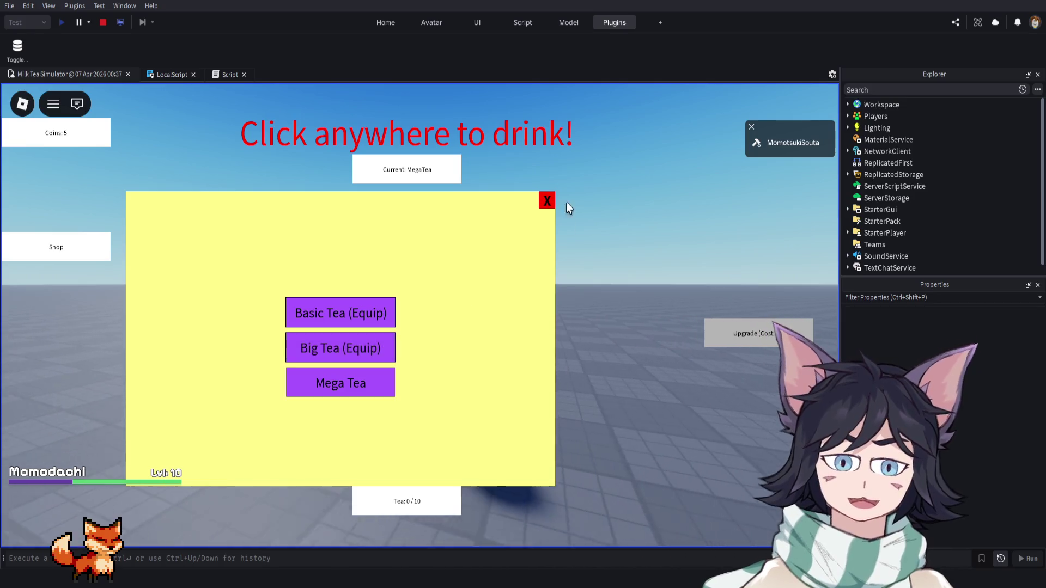
left_click(547, 200)
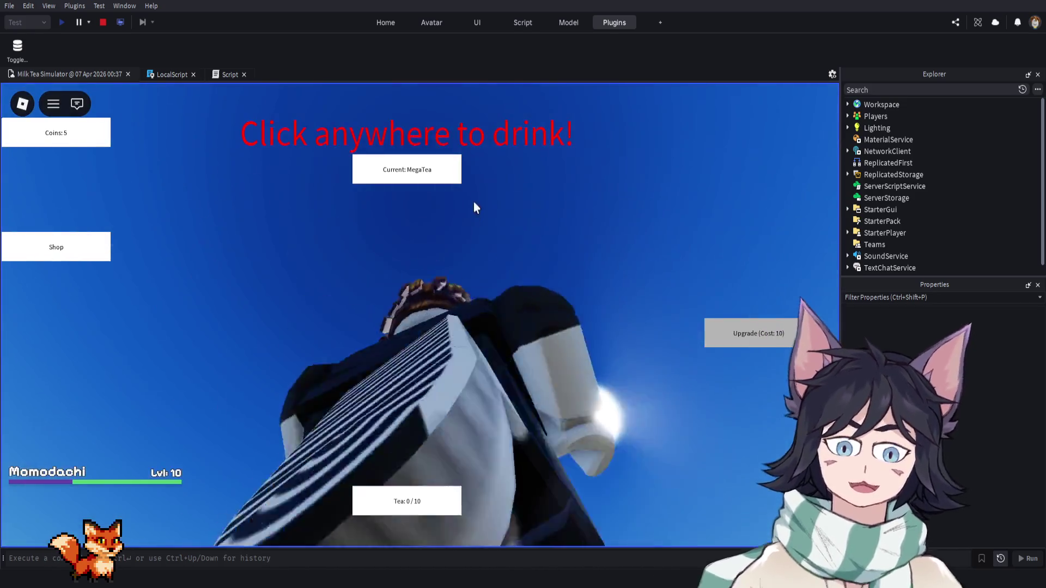
Drink Mega Tea, release the full tea for coins, and stop the playtest
left_click(472, 201)
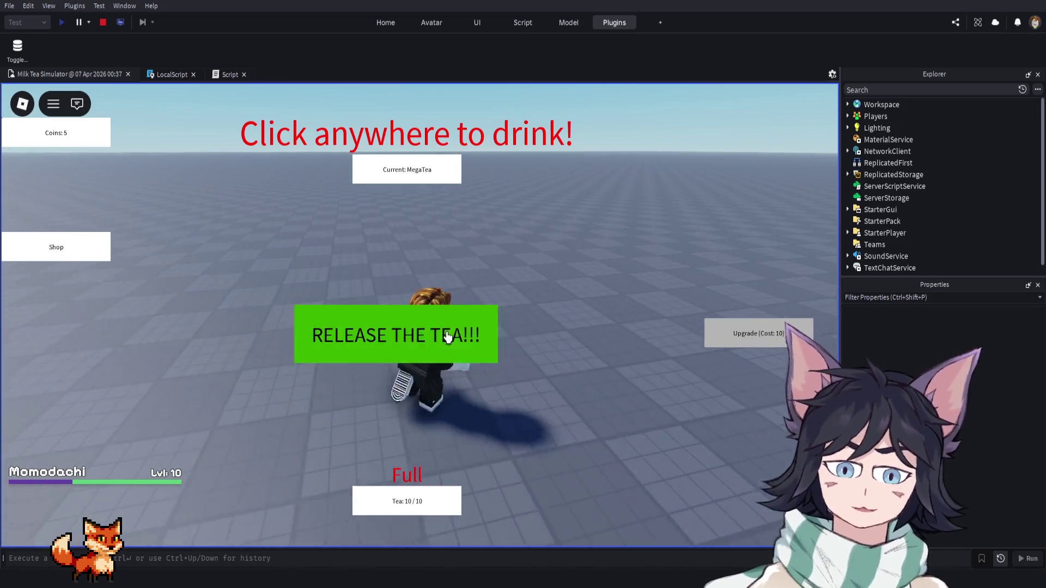
left_click(436, 334)
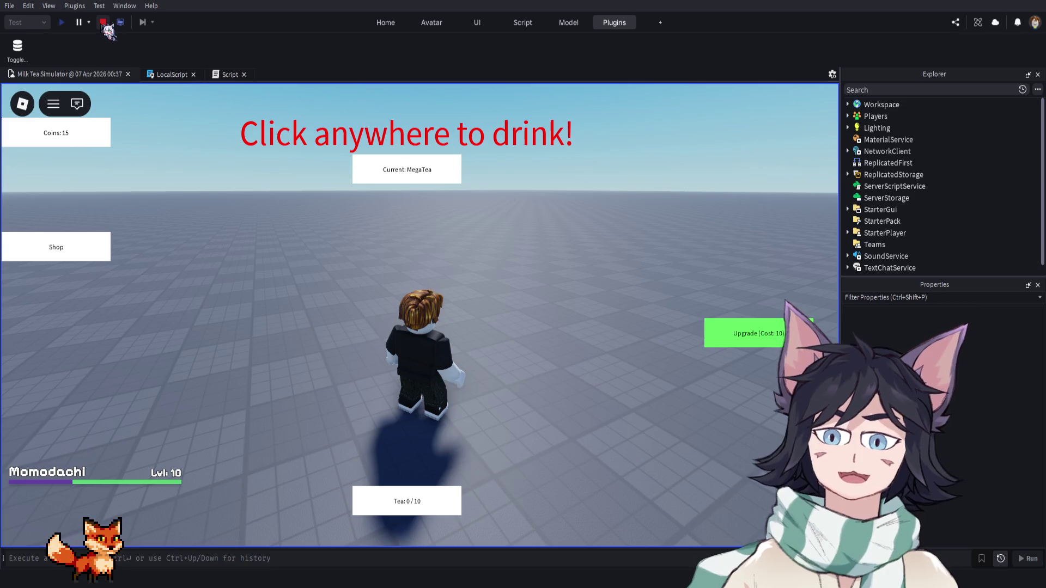
left_click(102, 23)
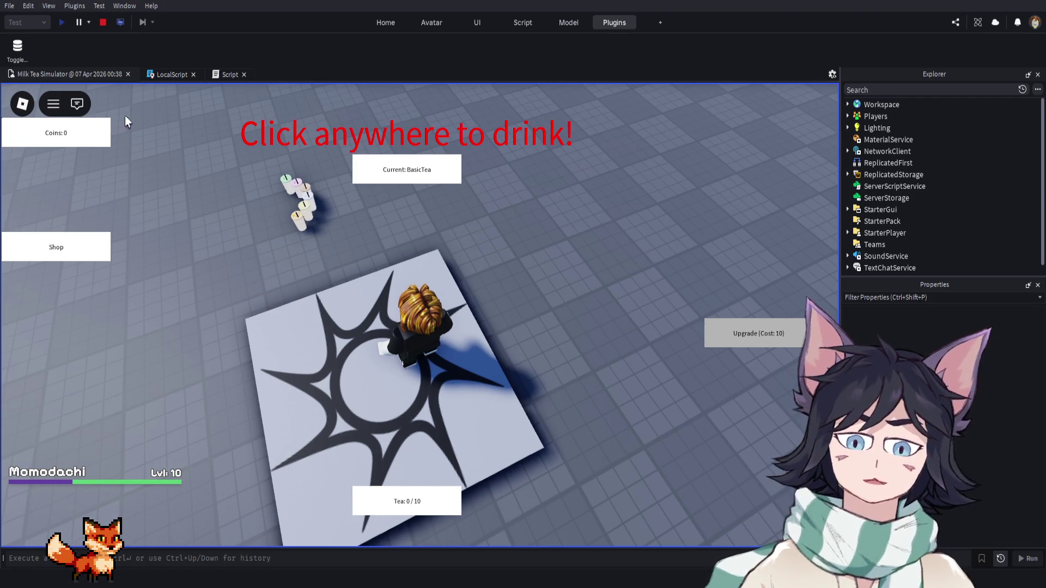
left_click(102, 22)
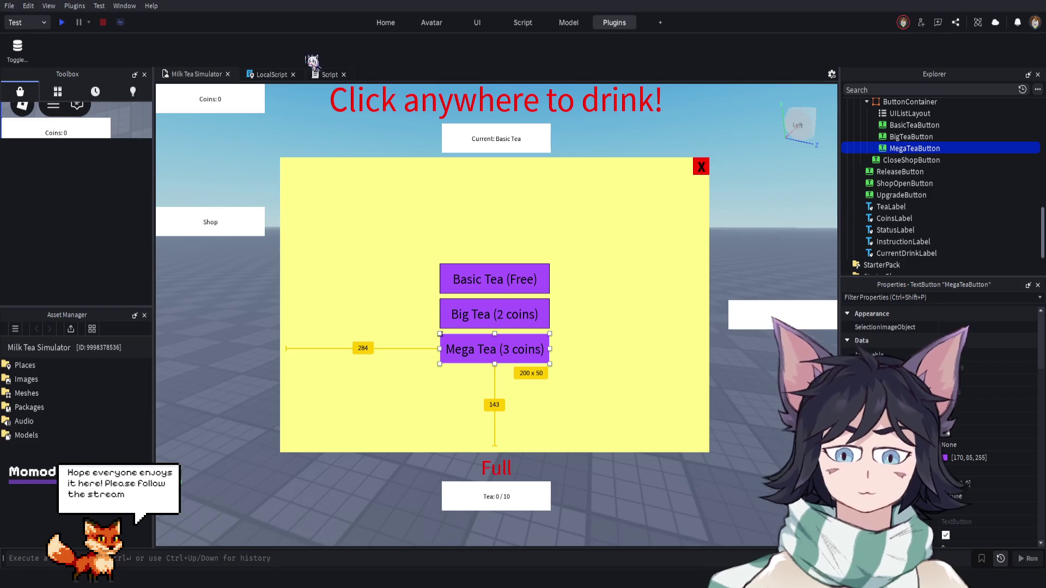
Review the server Script's capacity-upgrade and buy/equip drink code and the Mega Tea button's properties, then switch to the LocalScript
left_click(327, 74)
left_click(847, 341)
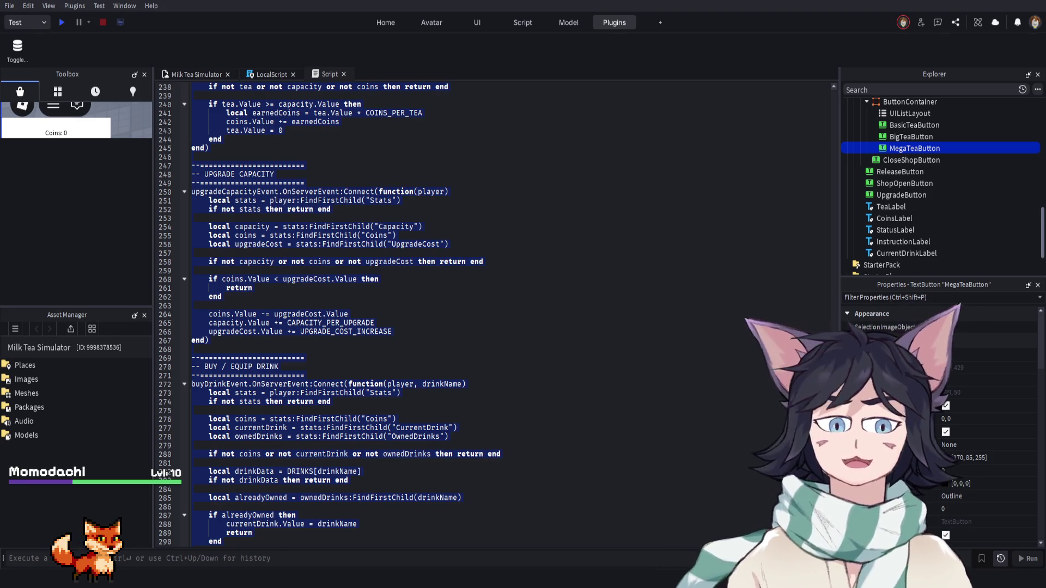
left_click(275, 75)
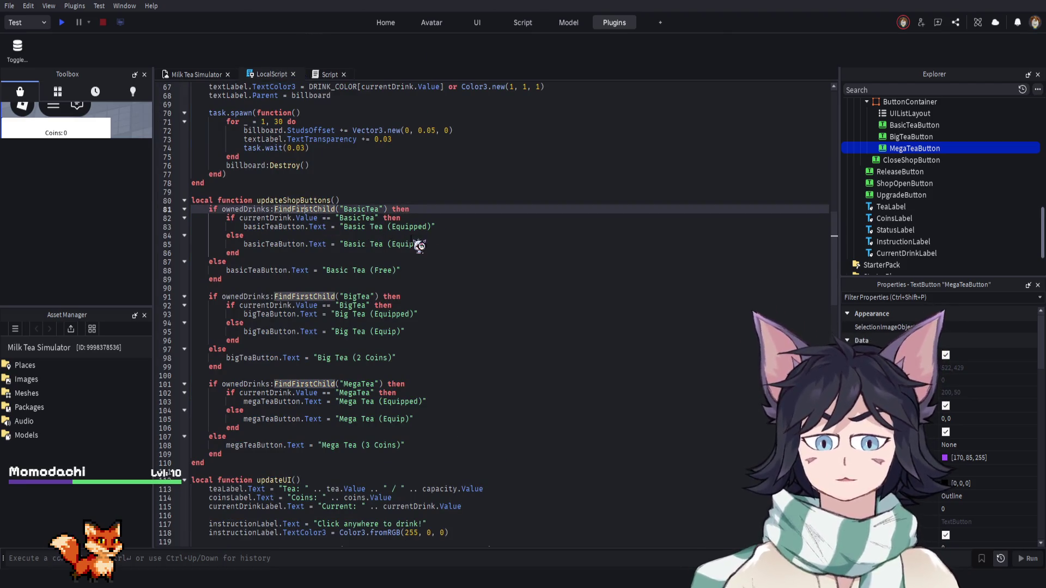
Select all of the LocalScript's updateShopButtons code with Ctrl+A, then clear the selection
key("ctrl+a")
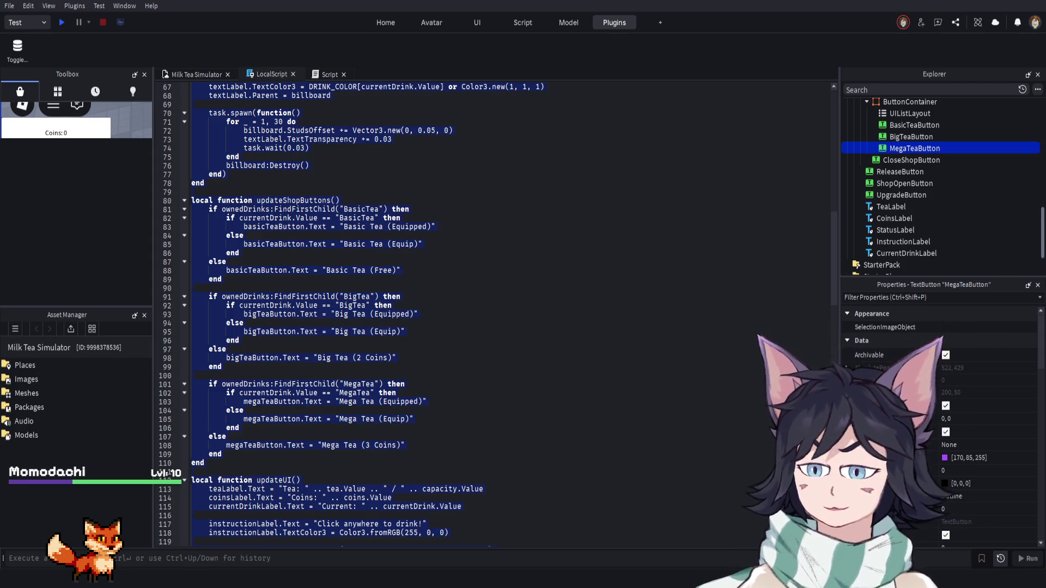
left_click(458, 326)
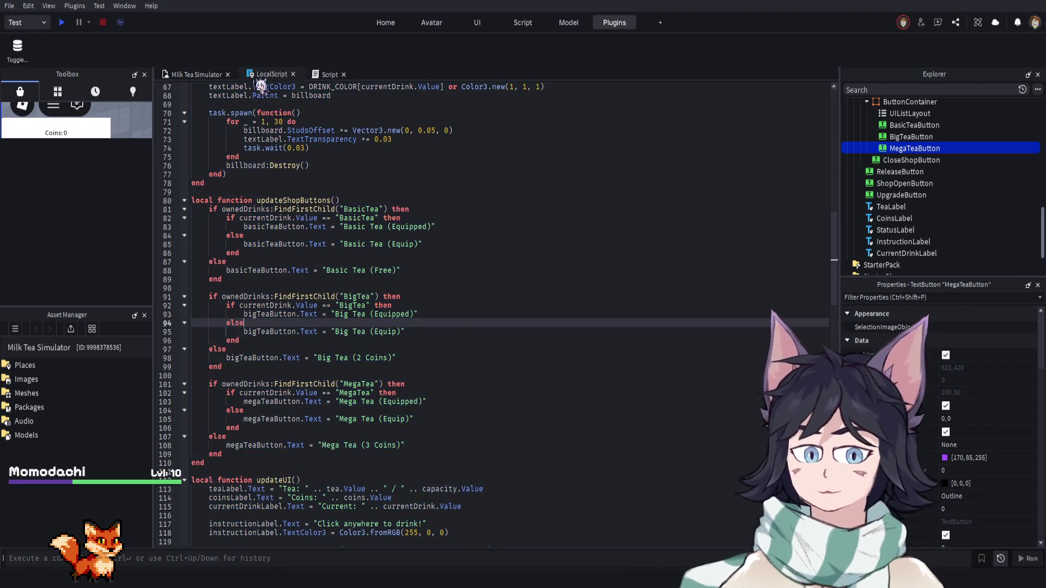
Scroll the LocalScript, then switch to the Milk Tea Simulator place showing the yellow shop panel
scroll(462, 343, "down", 1)
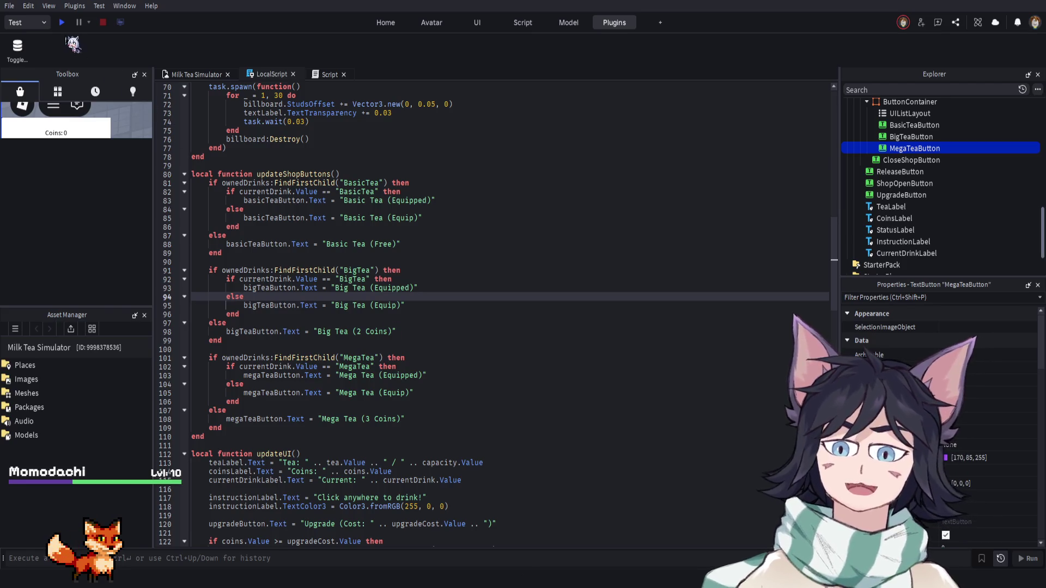
left_click(183, 74)
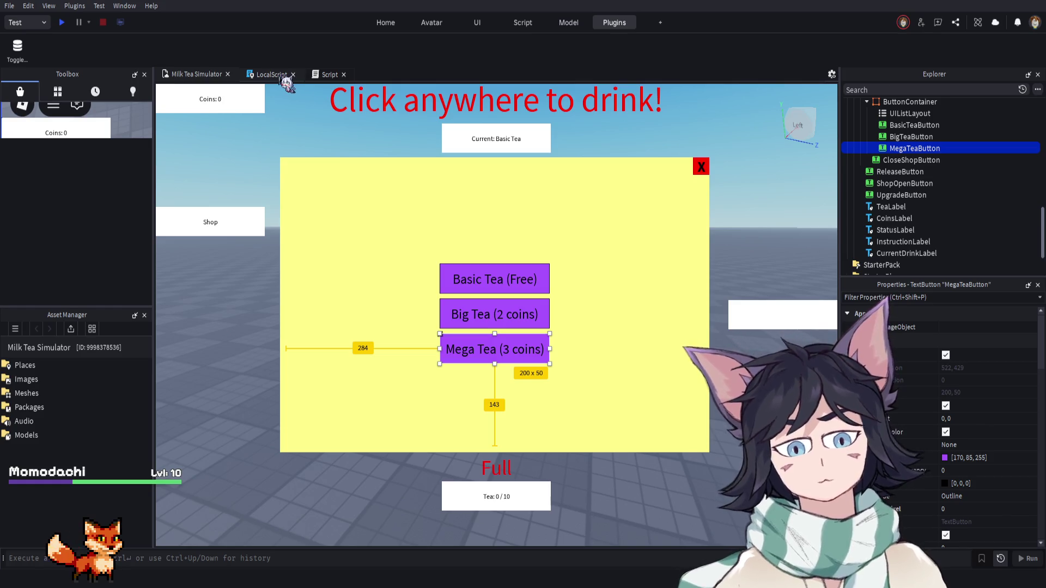
Return to the LocalScript code that sets the Basic, Big and Mega Tea button labels
left_click(280, 76)
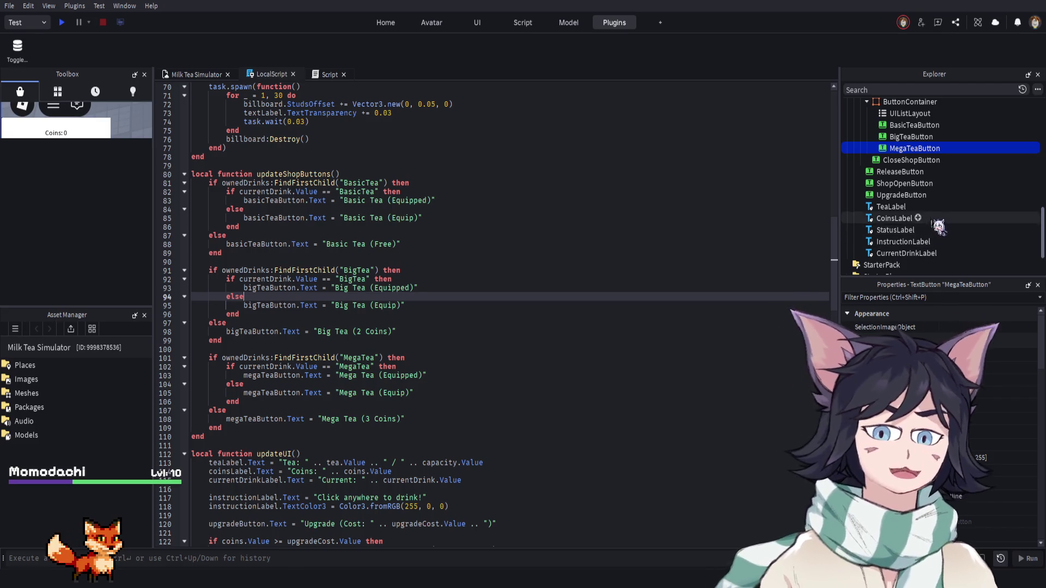
scroll(926, 218, "up", 2)
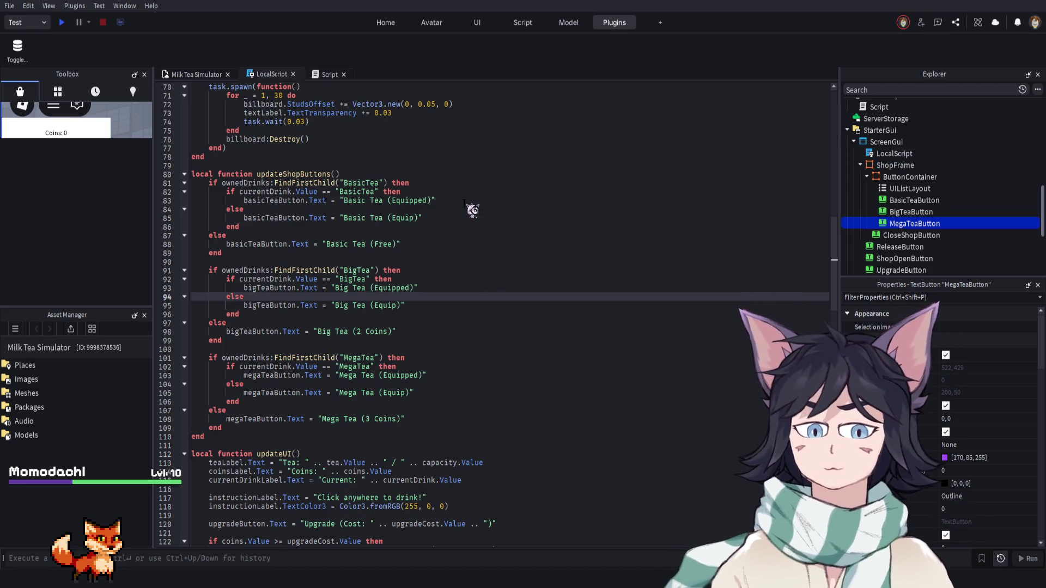
left_click(893, 154)
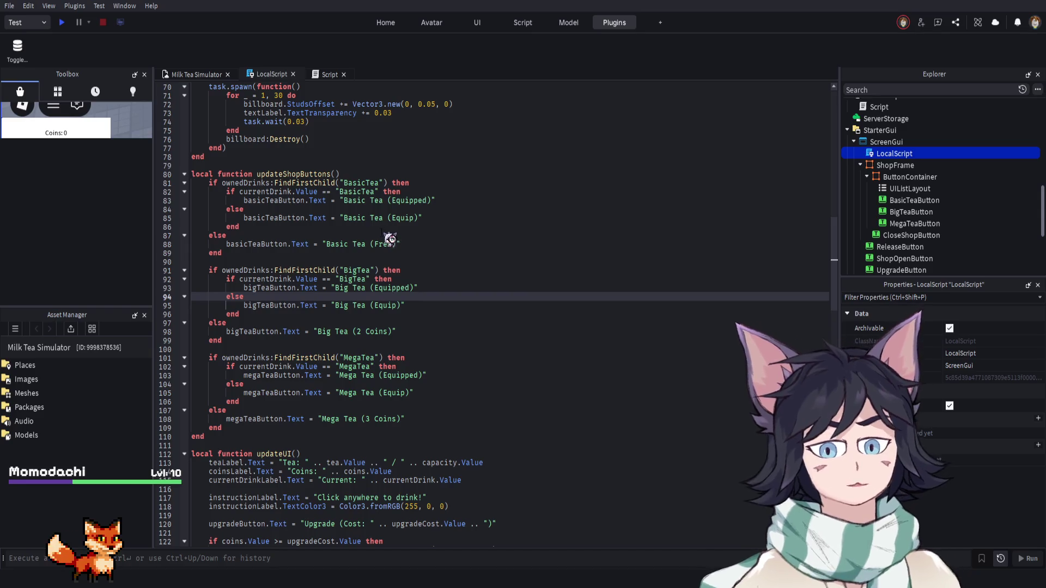
Jump to the LocalScript's last line, where buttons connect to buyDrinkEvent and updateUI() is called
key("ctrl+End")
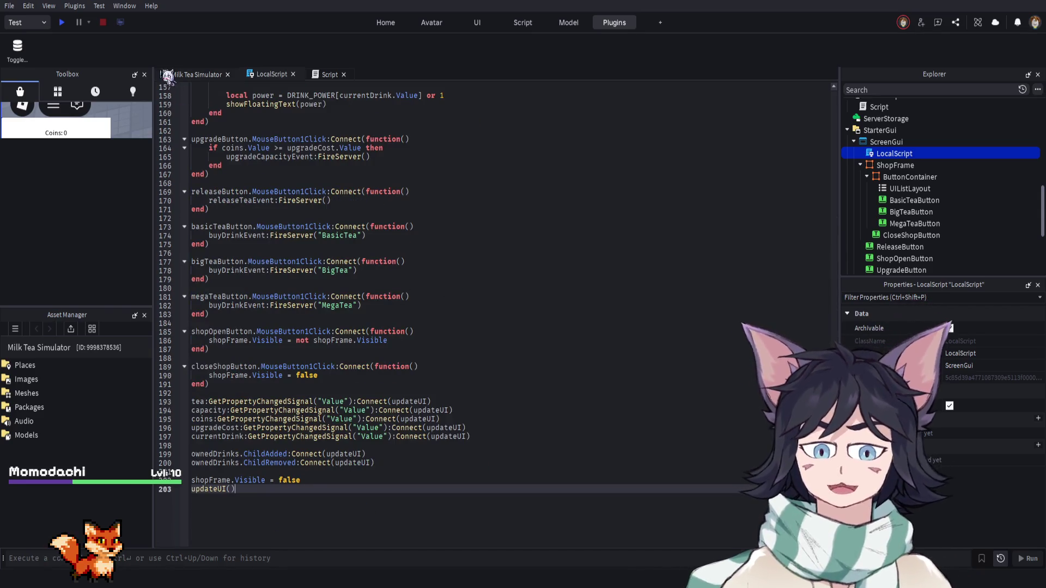
Start a fresh playtest, fill the tea meter to 9 / 10, and open then close the drink shop
left_click(62, 22)
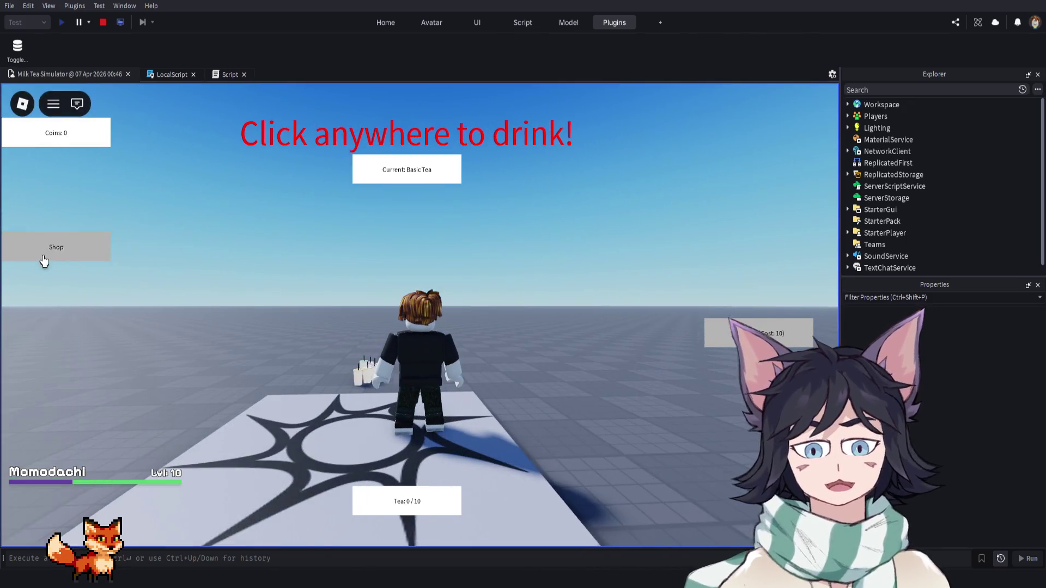
left_click(415, 243)
left_click(97, 248)
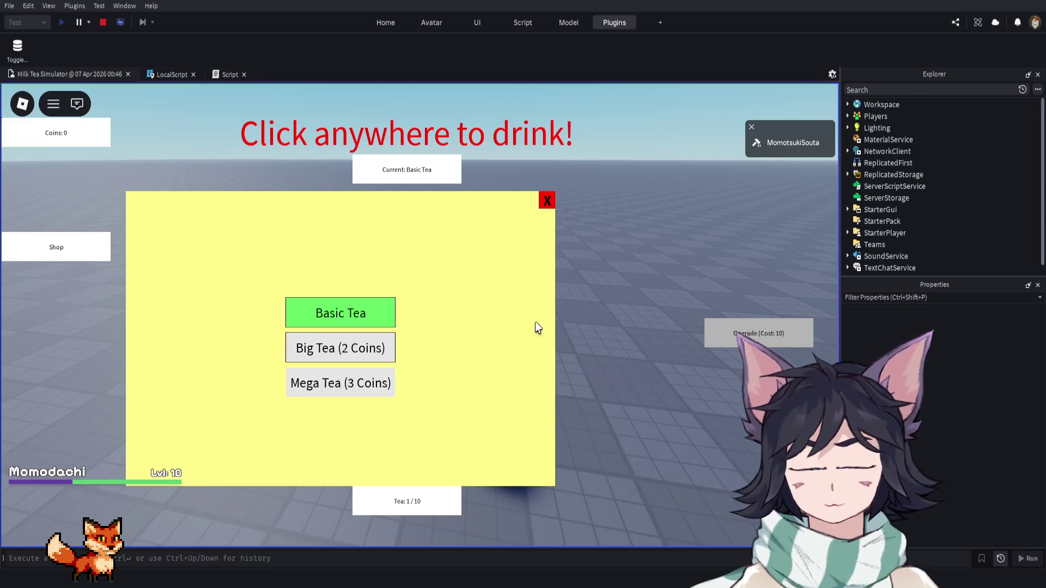
left_click(547, 200)
Release the full tea load for coins, then buy Big Tea and Mega Tea in the shop
left_click(495, 240)
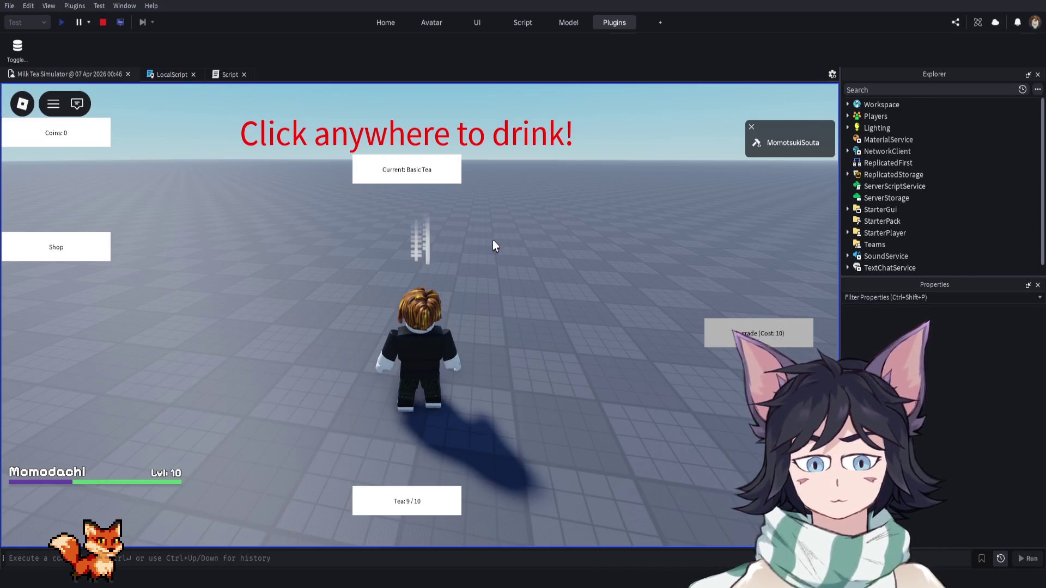
left_click(102, 257)
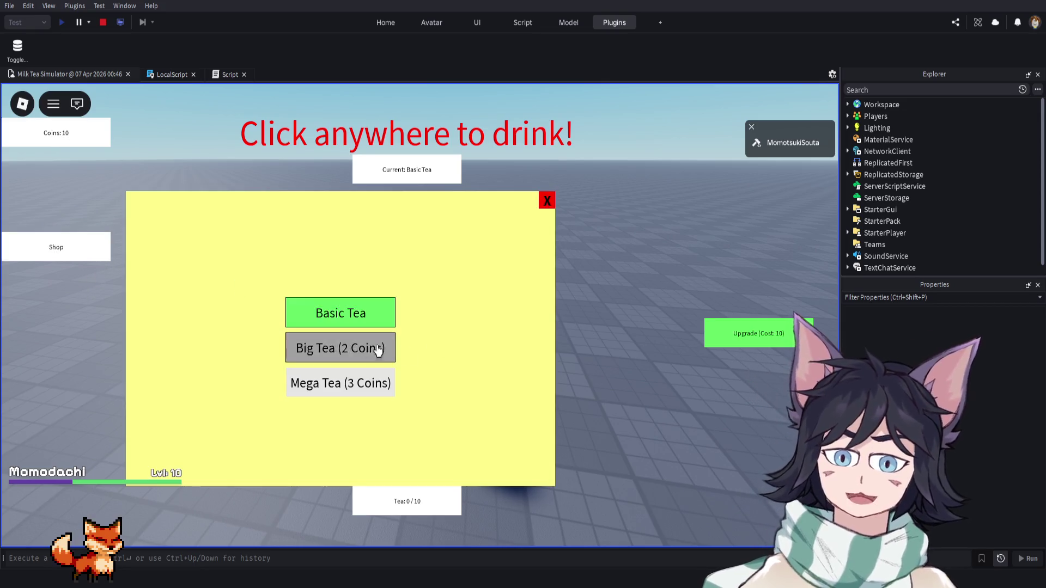
left_click(387, 350)
left_click(382, 393)
Switch the equipped drink between Big, Basic and Big Tea, ending with Mega Tea equipped
left_click(368, 348)
left_click(369, 309)
left_click(368, 352)
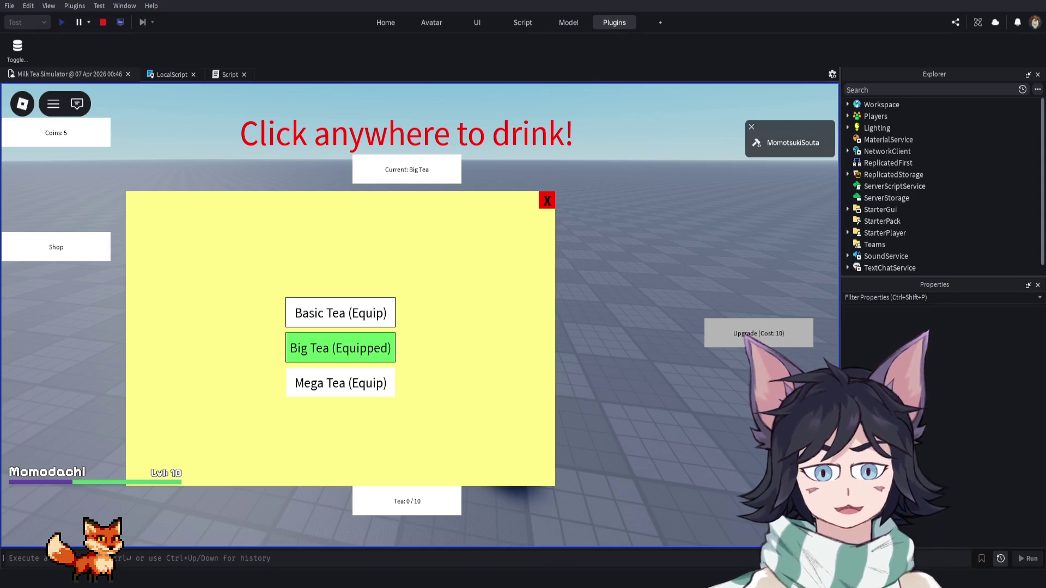
left_click(328, 390)
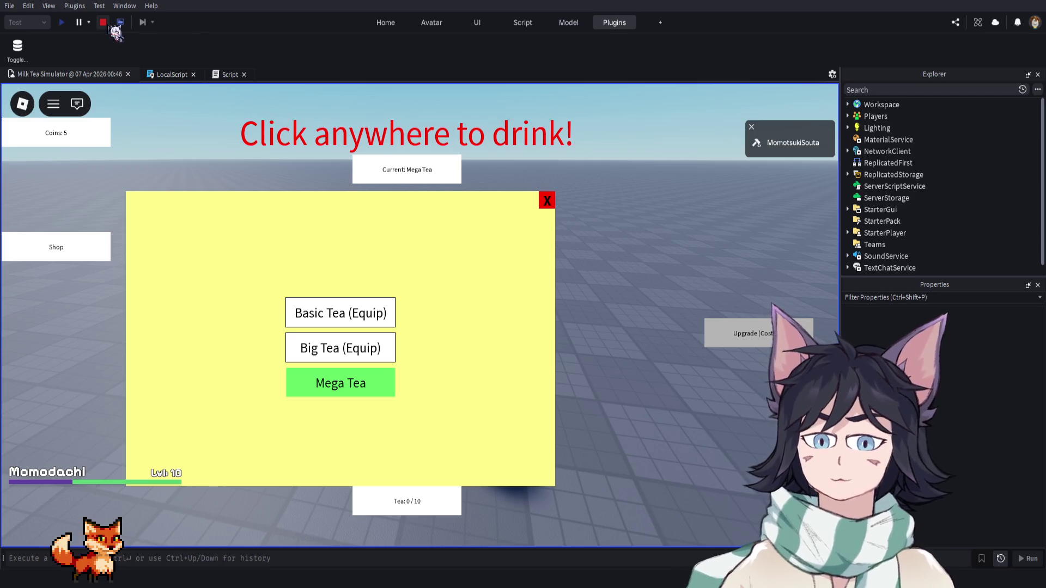
Stop the playtest and reopen the LocalScript showing the tea button click handlers
left_click(103, 23)
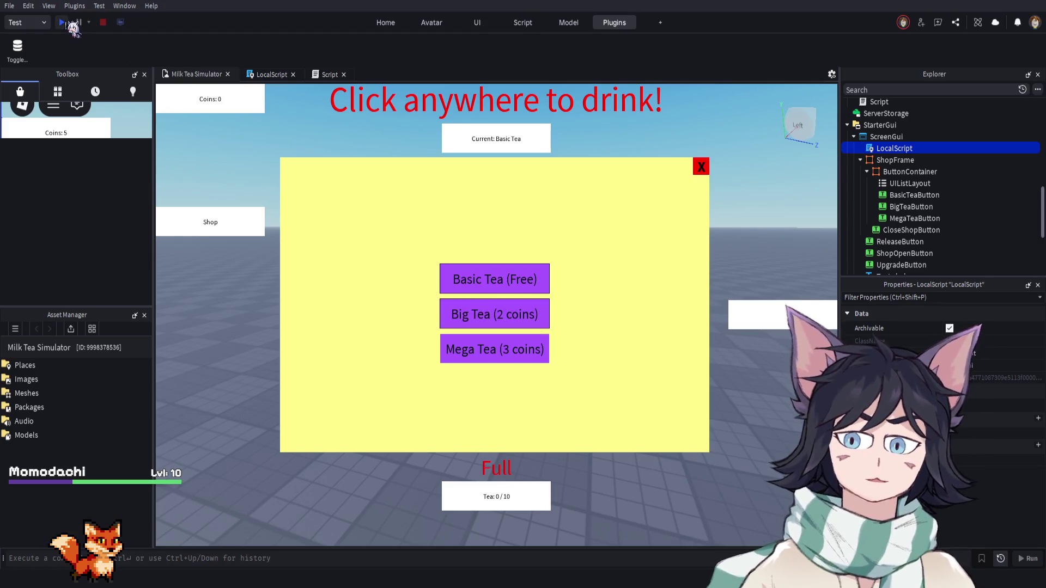
left_click(256, 75)
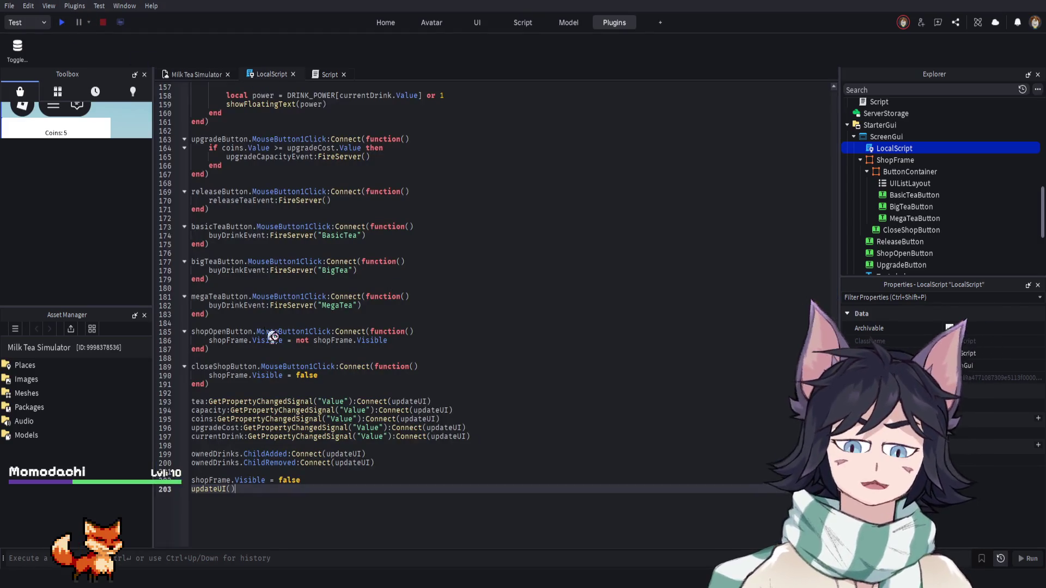
Scroll through the LocalScript to review setDrinkButtonState and updateShopButtons called from updateUI()
scroll(407, 374, "up", 7)
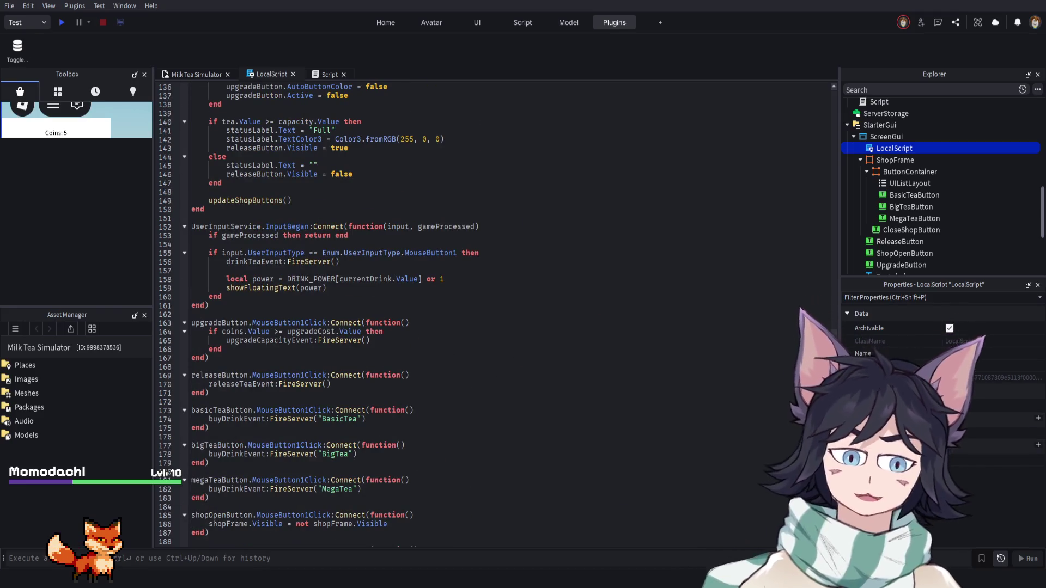
scroll(812, 161, "up", 20)
scroll(812, 161, "down", 5)
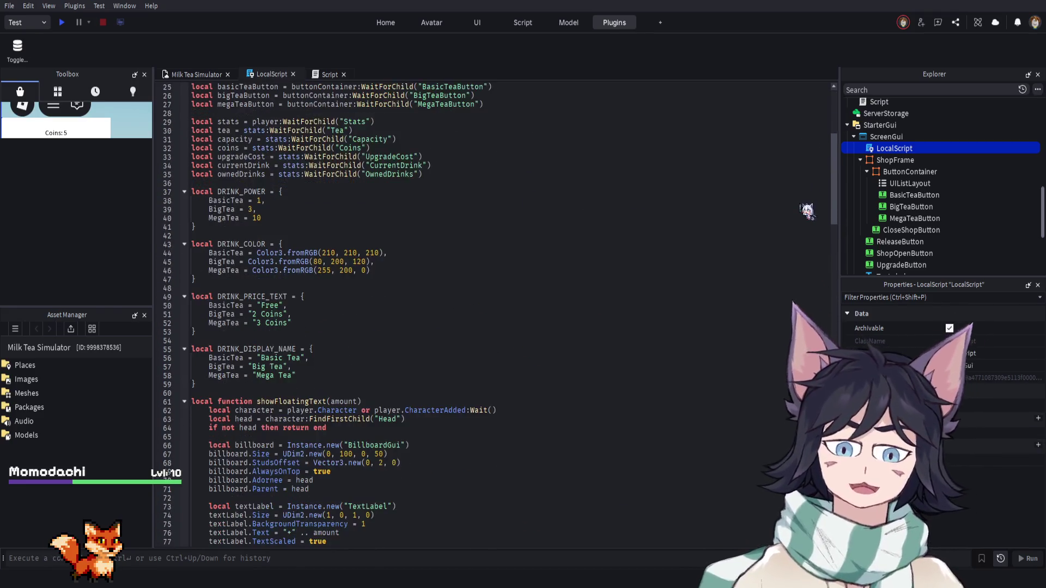
scroll(790, 186, "up", 5)
scroll(790, 185, "up", 4)
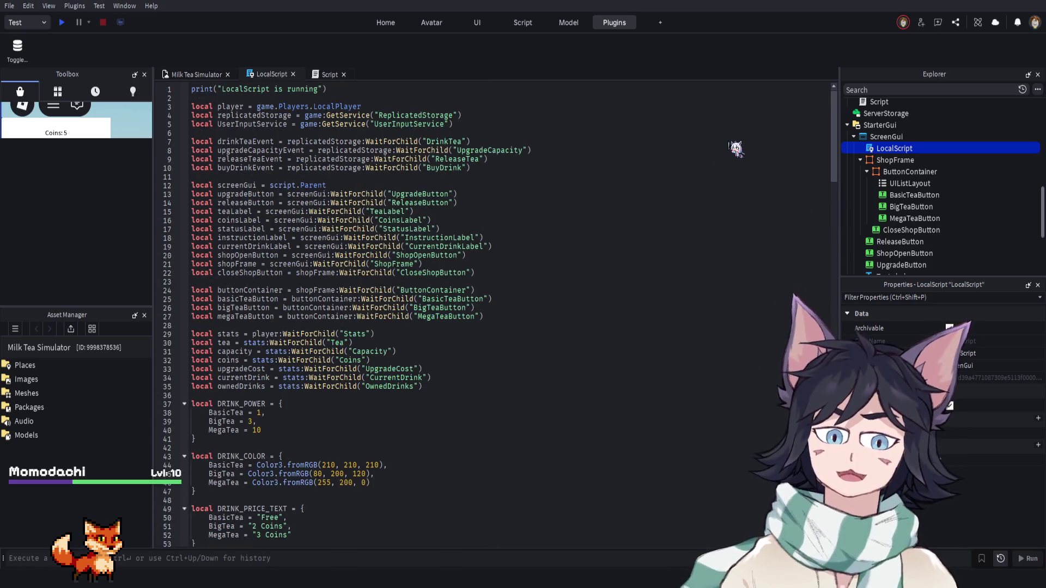
scroll(434, 354, "down", 4)
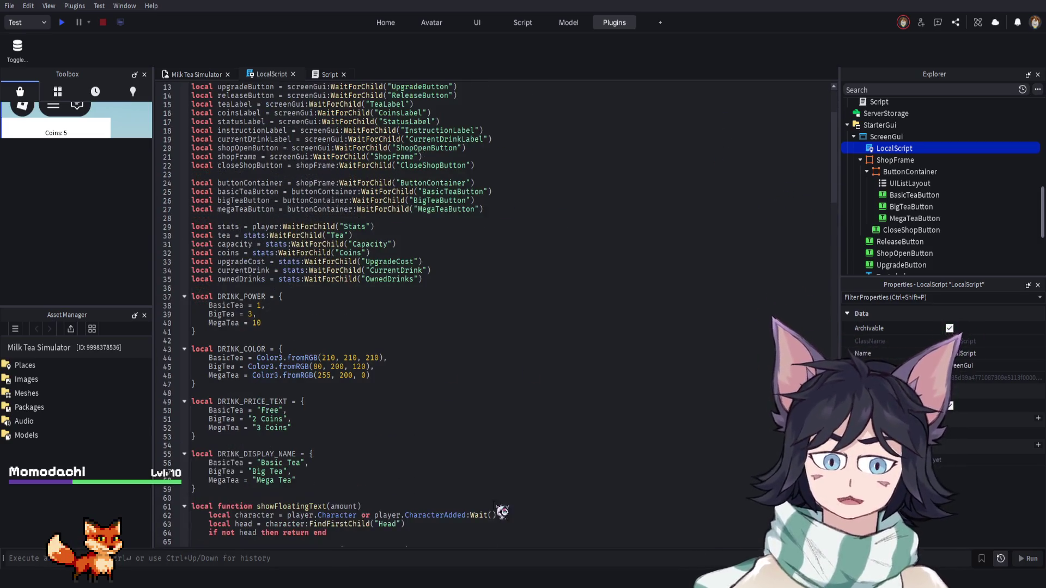
scroll(507, 505, "down", 7)
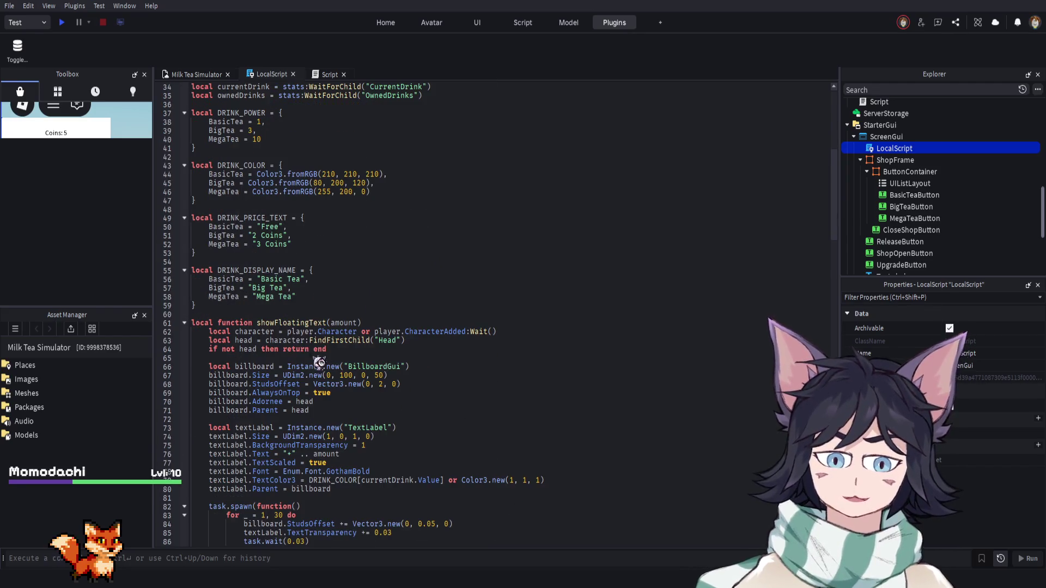
scroll(288, 322, "down", 3)
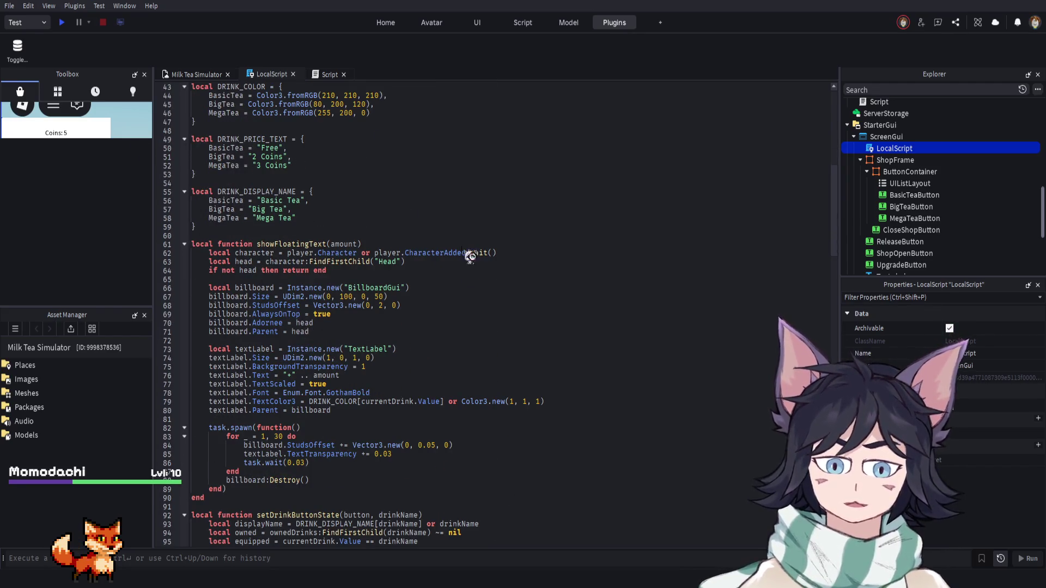
scroll(414, 272, "down", 2)
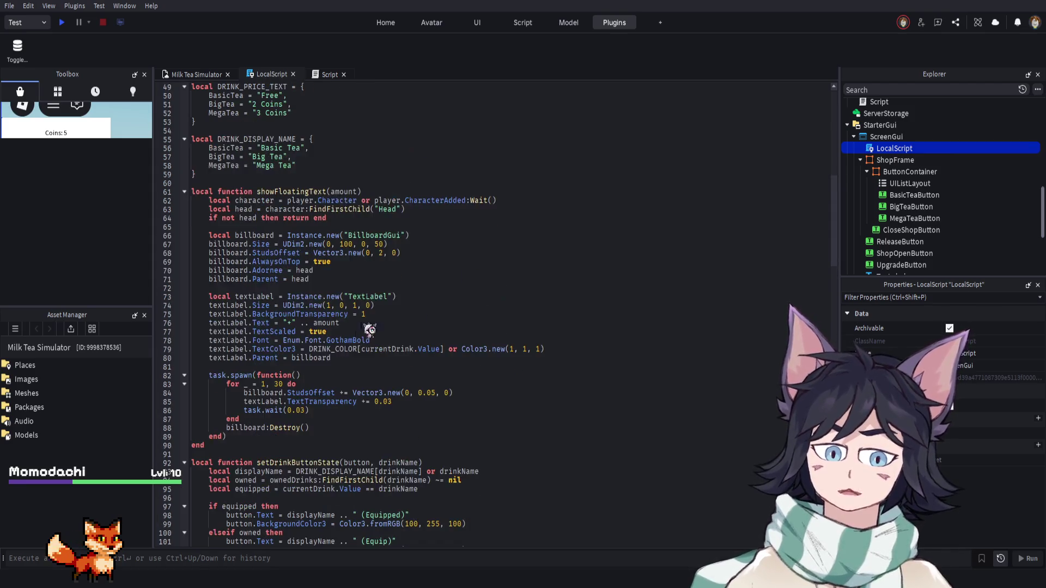
scroll(340, 347, "down", 8)
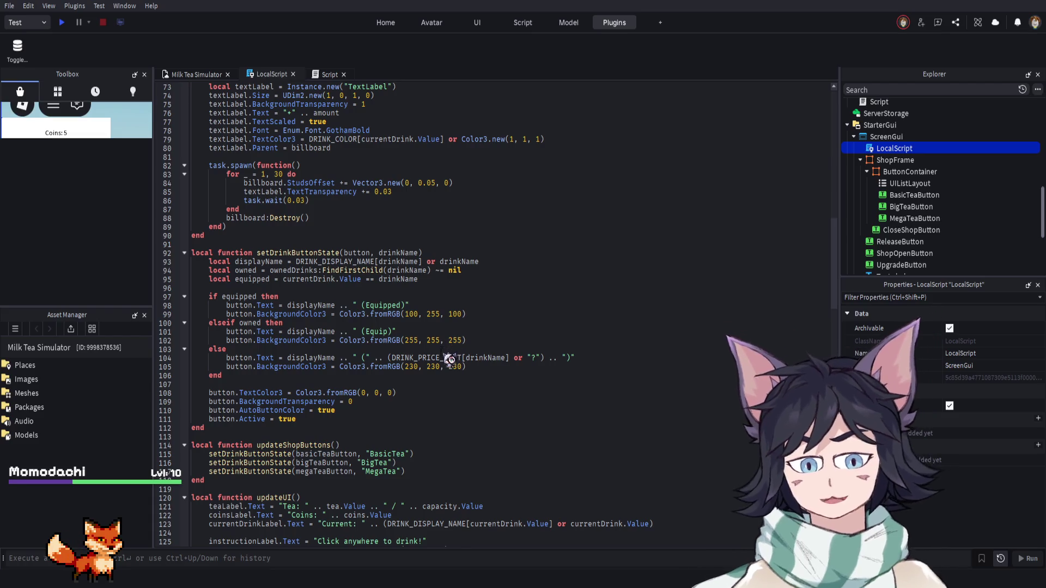
scroll(419, 425, "down", 2)
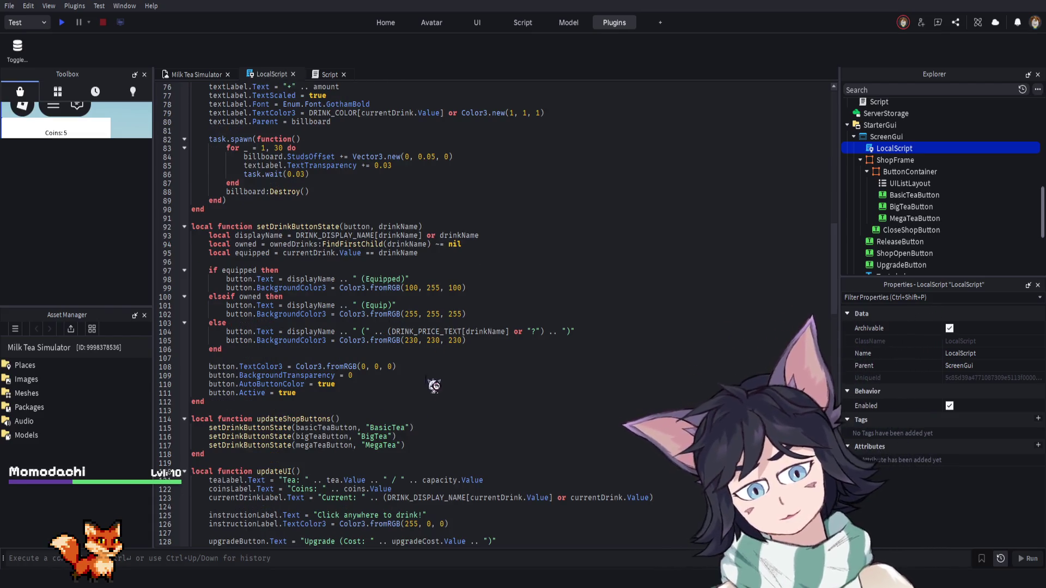
scroll(411, 483, "up", 2)
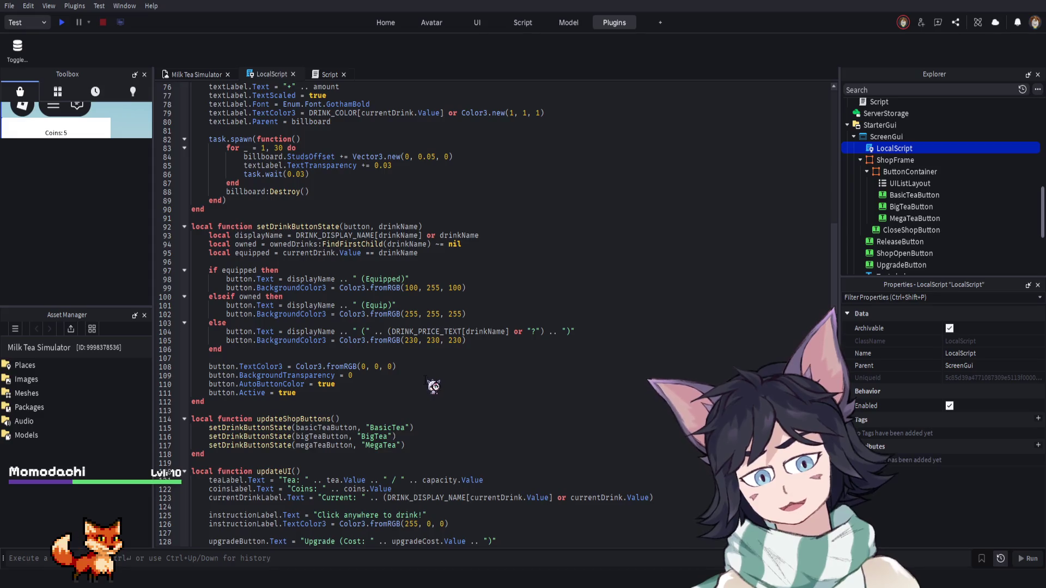
scroll(418, 385, "down", 3)
scroll(417, 386, "down", 3)
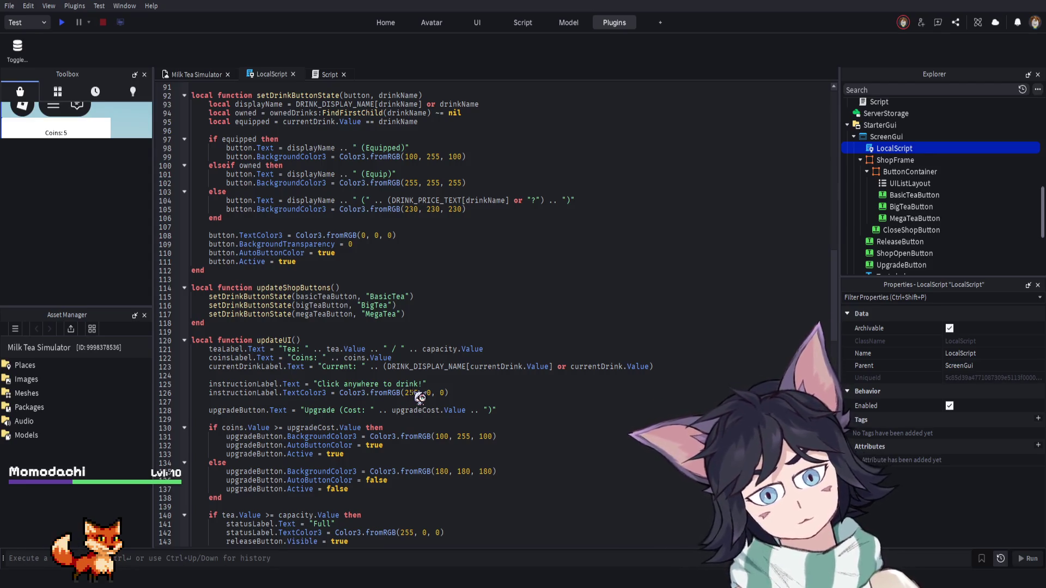
scroll(418, 398, "down", 6)
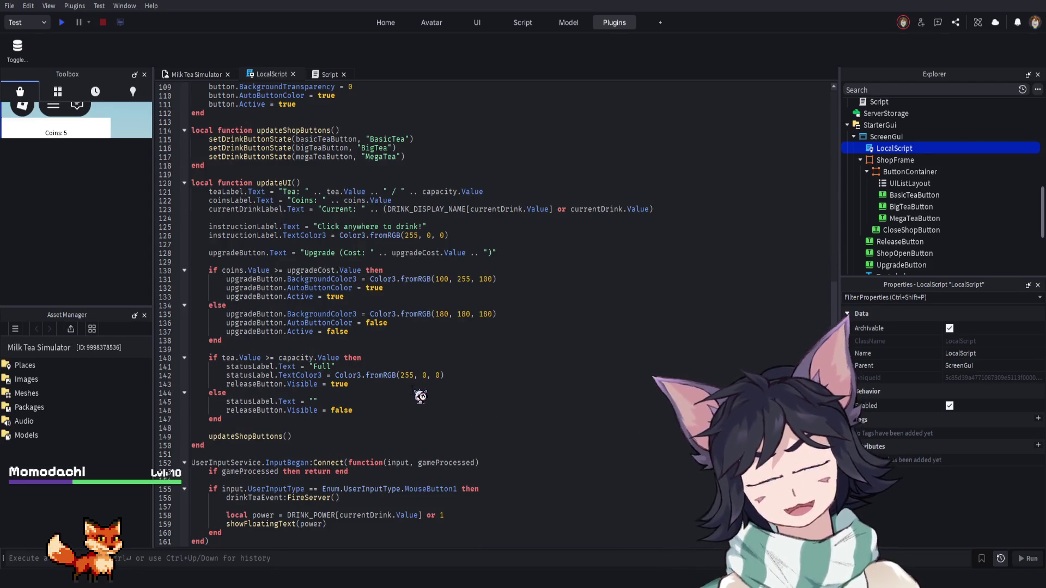
scroll(422, 442, "up", 8)
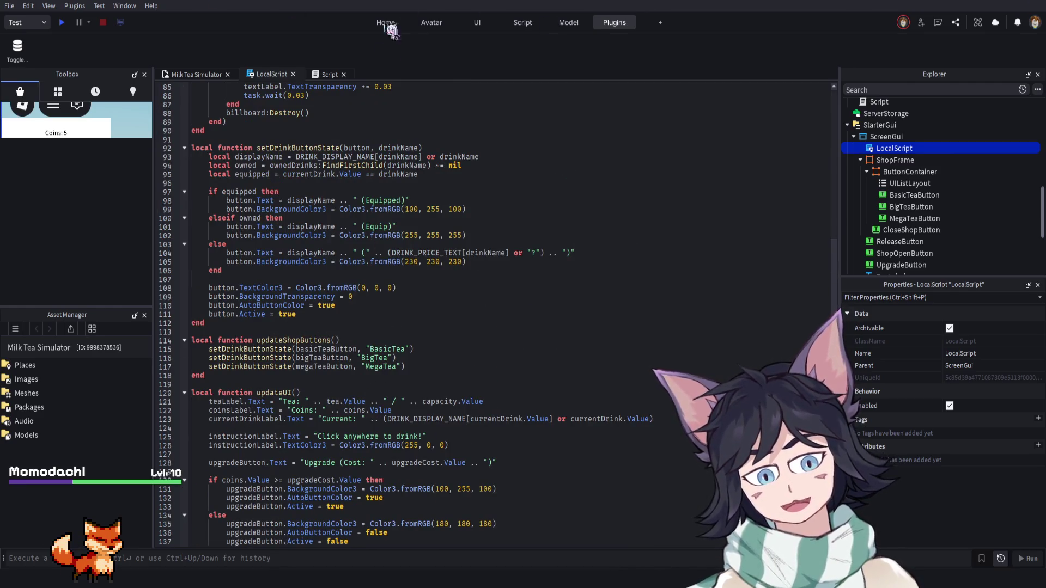
scroll(428, 343, "up", 2)
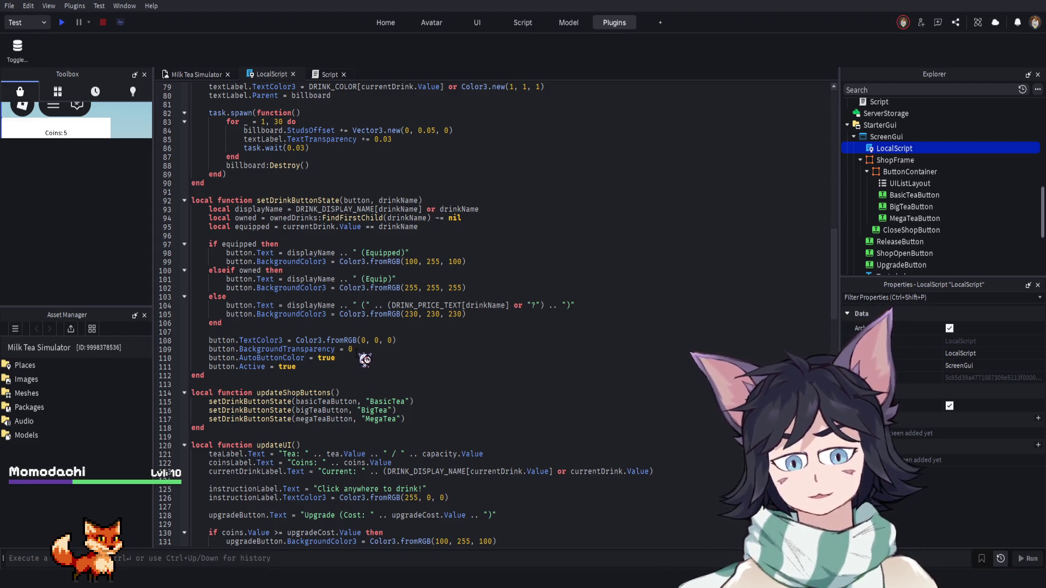
Set button.BackgroundTransparency to 1 on line 109 of setDrinkButtonState, then go to the game view
left_click(357, 352)
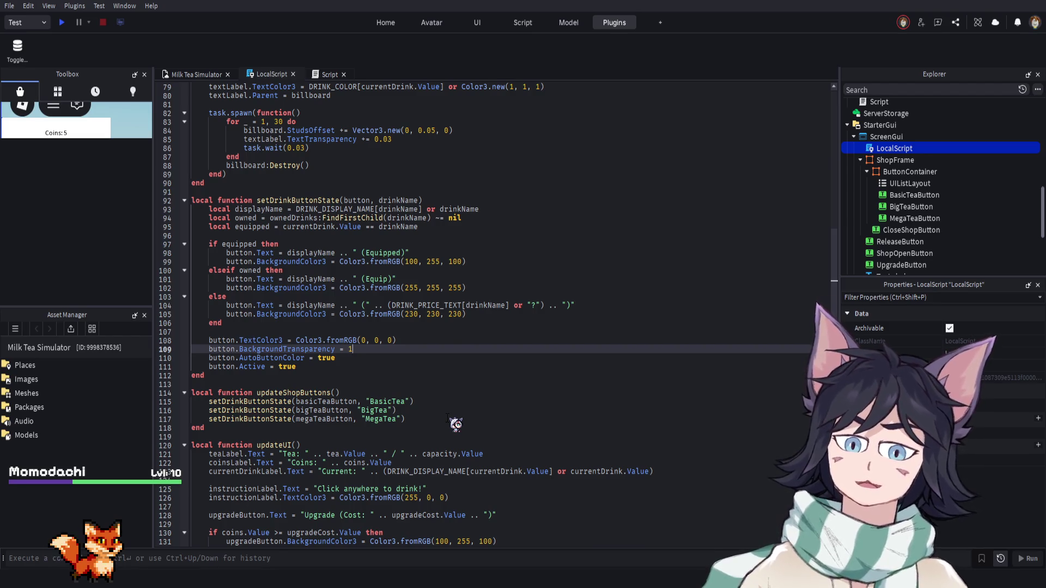
key("BackSpace")
type("1")
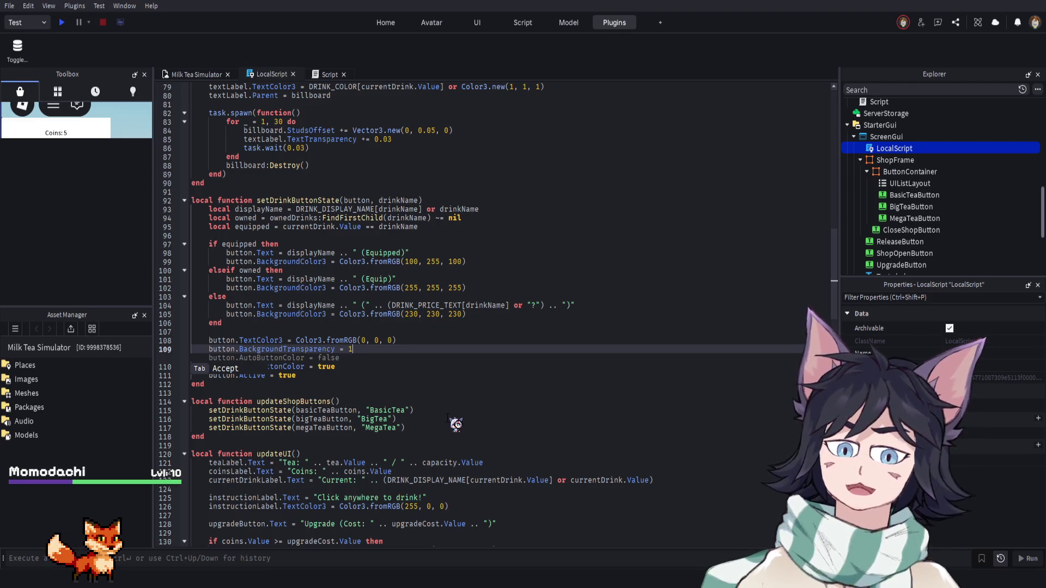
key("BackSpace")
type("0")
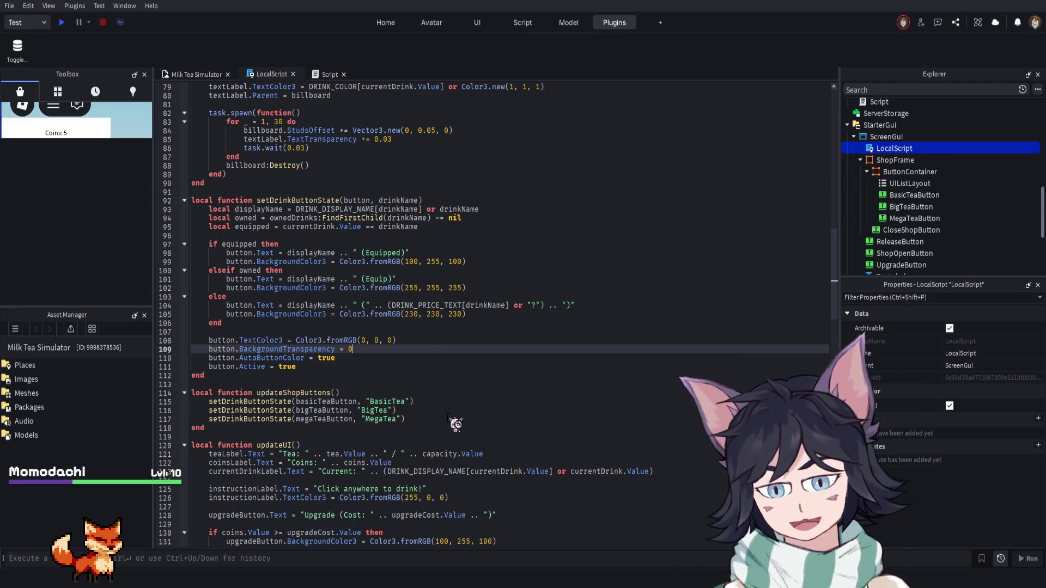
key("BackSpace")
type("1")
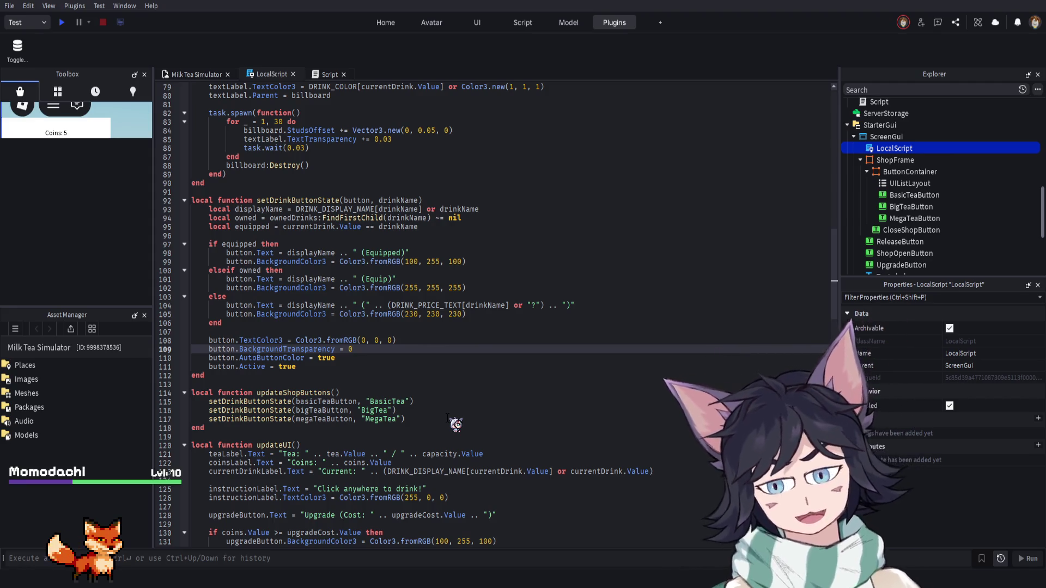
left_click(457, 342)
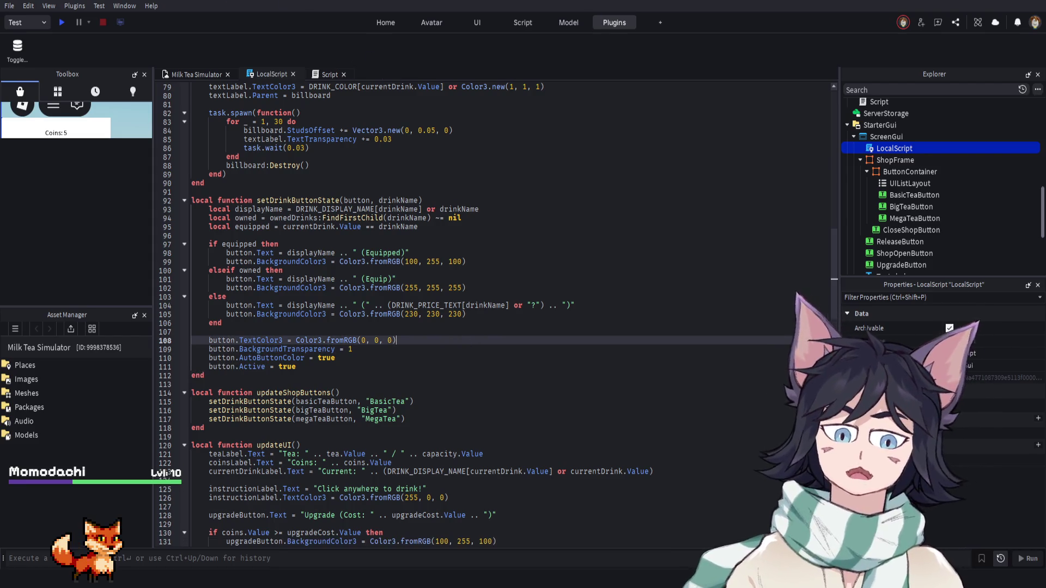
left_click(188, 76)
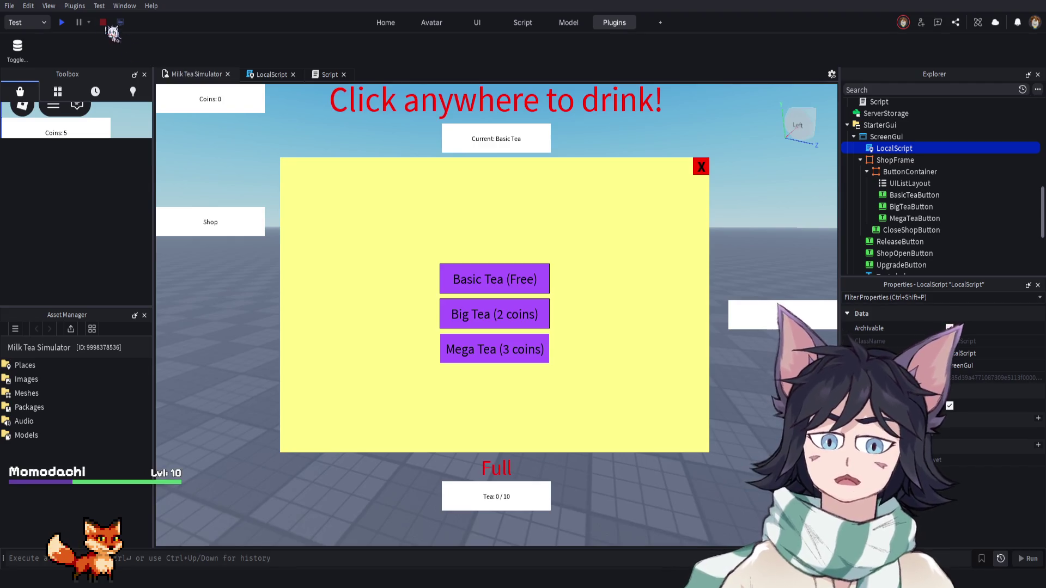
Play-test the game, open the Shop to check the transparent drink buttons, then return to line 109
left_click(61, 22)
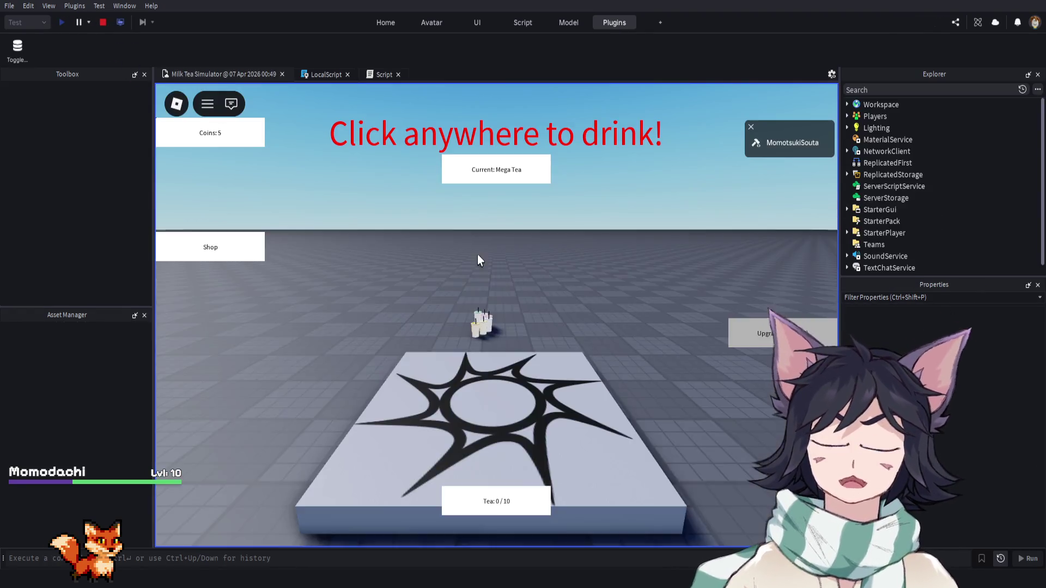
left_click(240, 248)
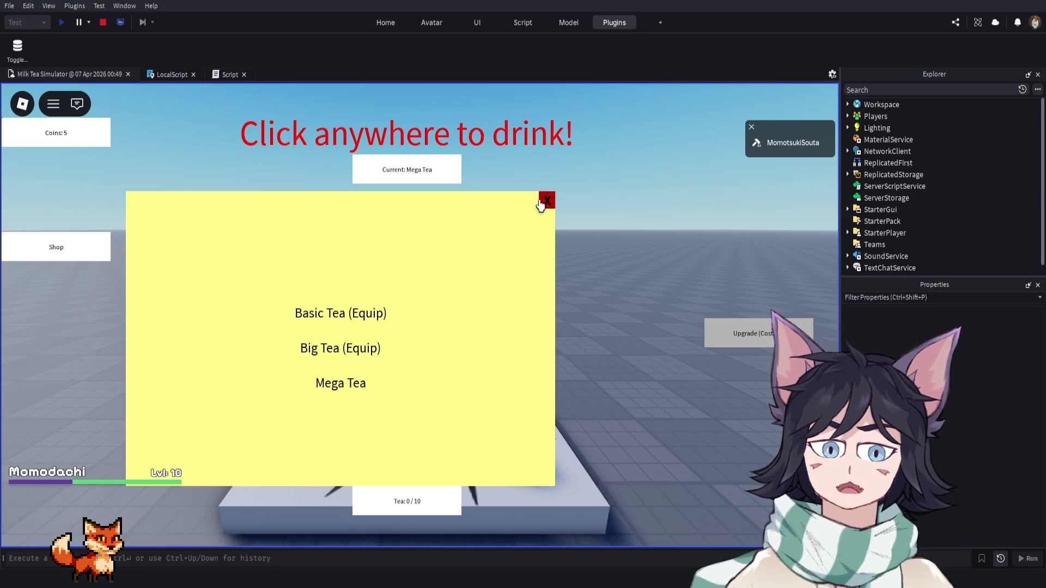
left_click(546, 201)
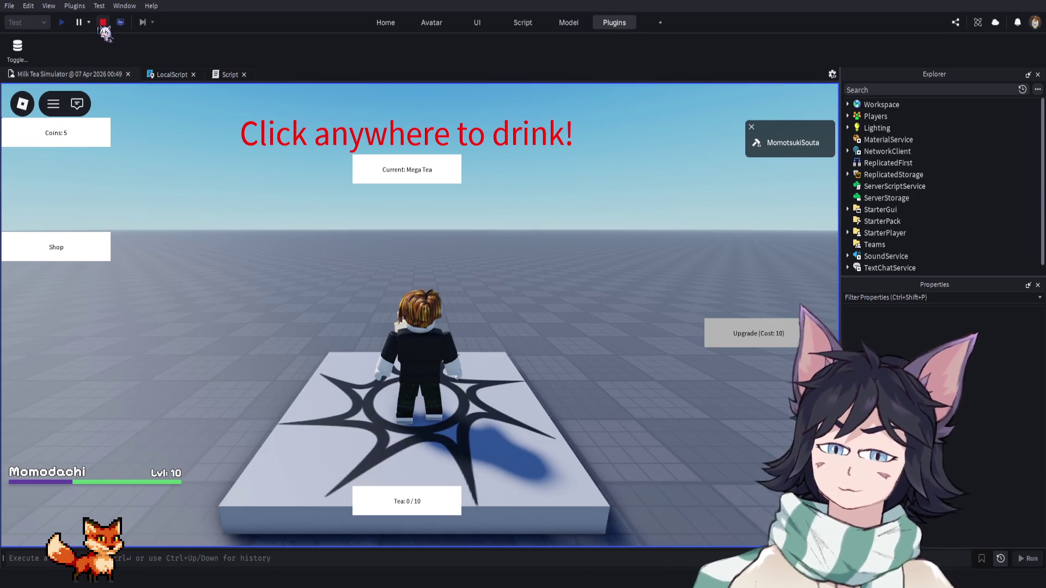
left_click(259, 75)
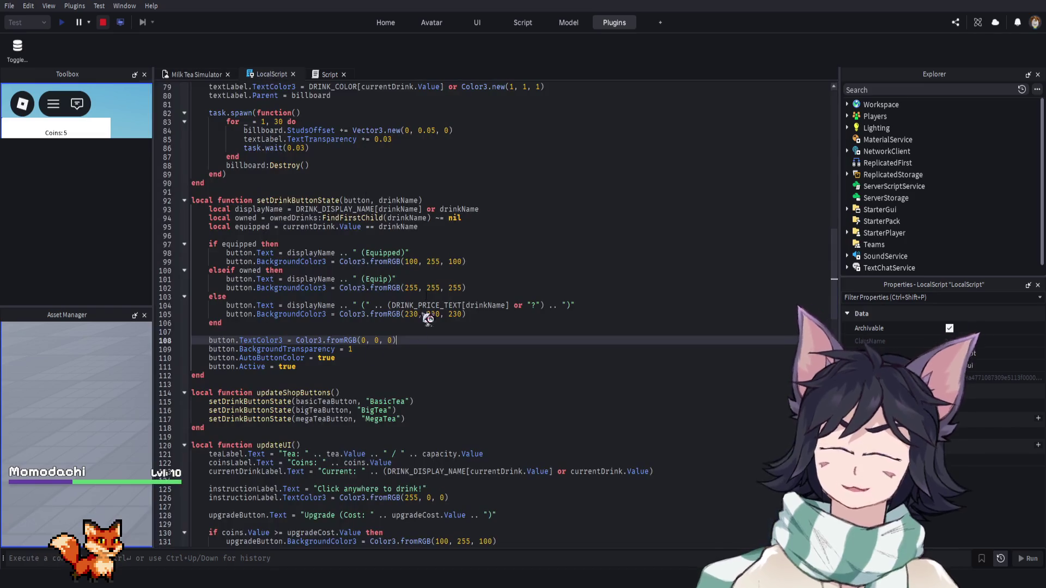
left_click(354, 350)
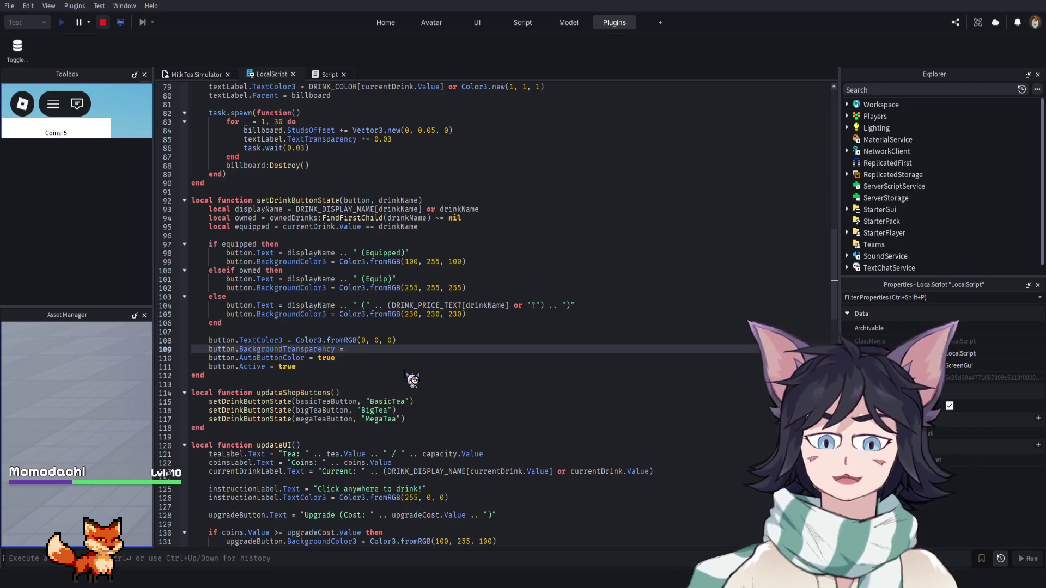
Set line 109's BackgroundTransparency back to 0 and stop the play-test
type("0")
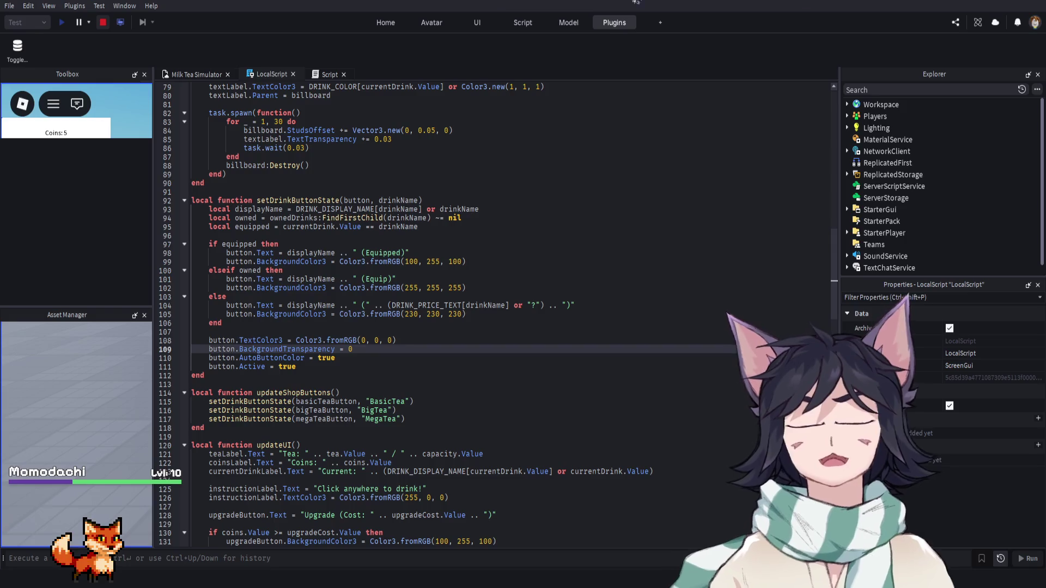
key("shift+F5")
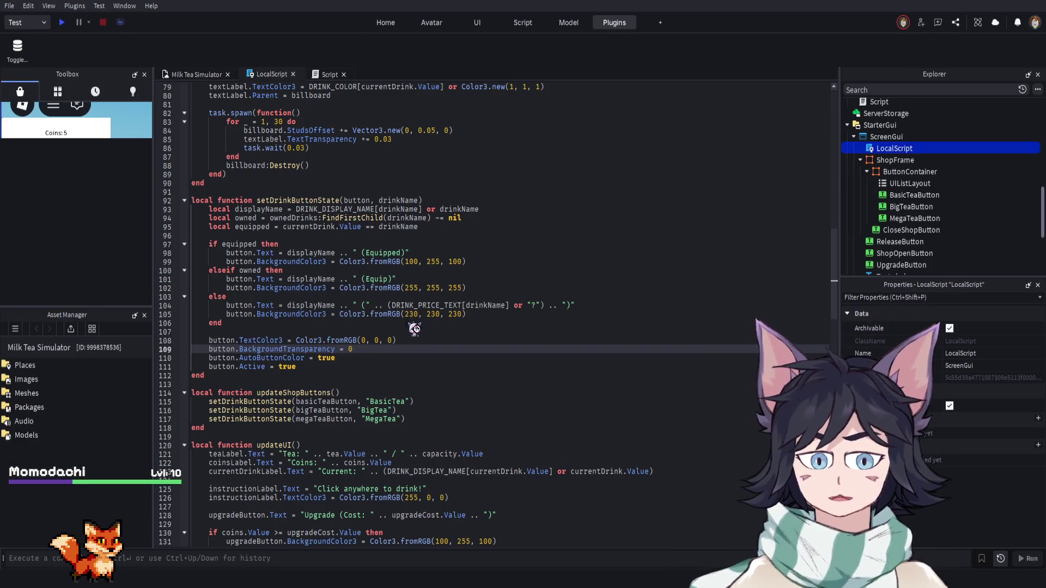
left_click(322, 314)
left_click(358, 287)
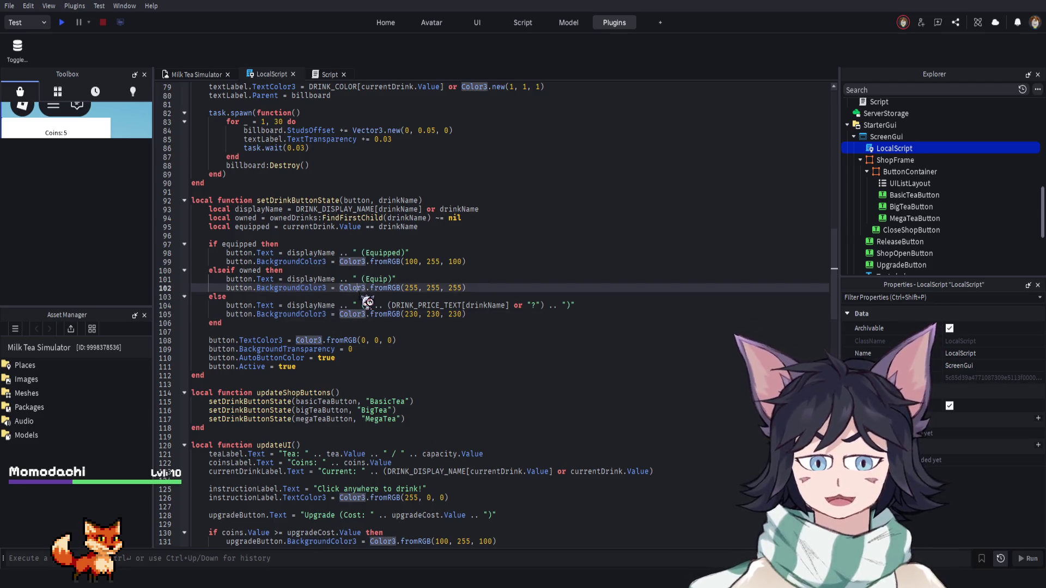
Review the Color3 values on line 102 and the Equipped label line, then select BigTeaButton
left_click(403, 271)
left_click(444, 288)
left_click(452, 315)
left_click(434, 254)
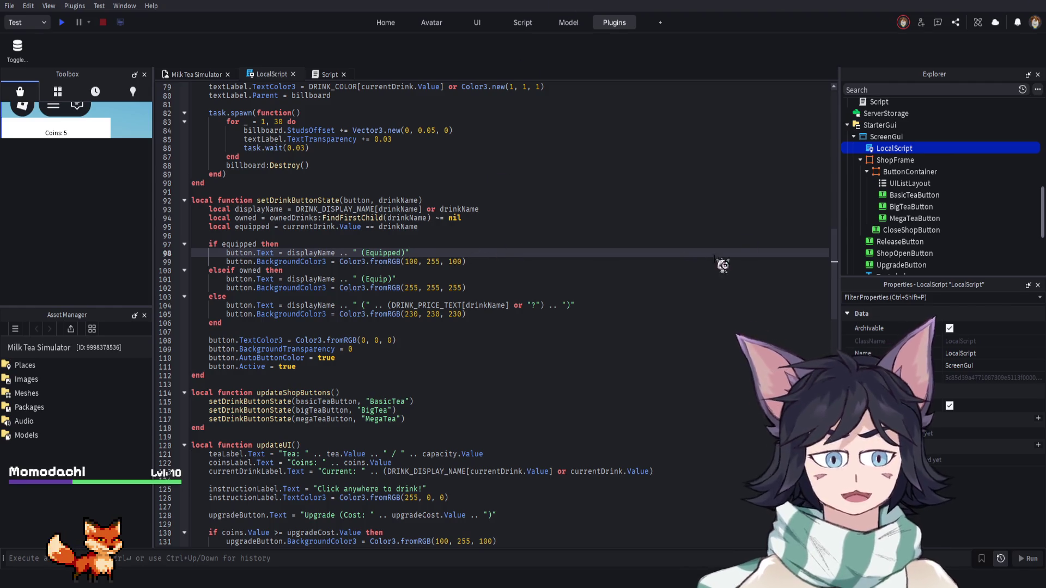
left_click(913, 209)
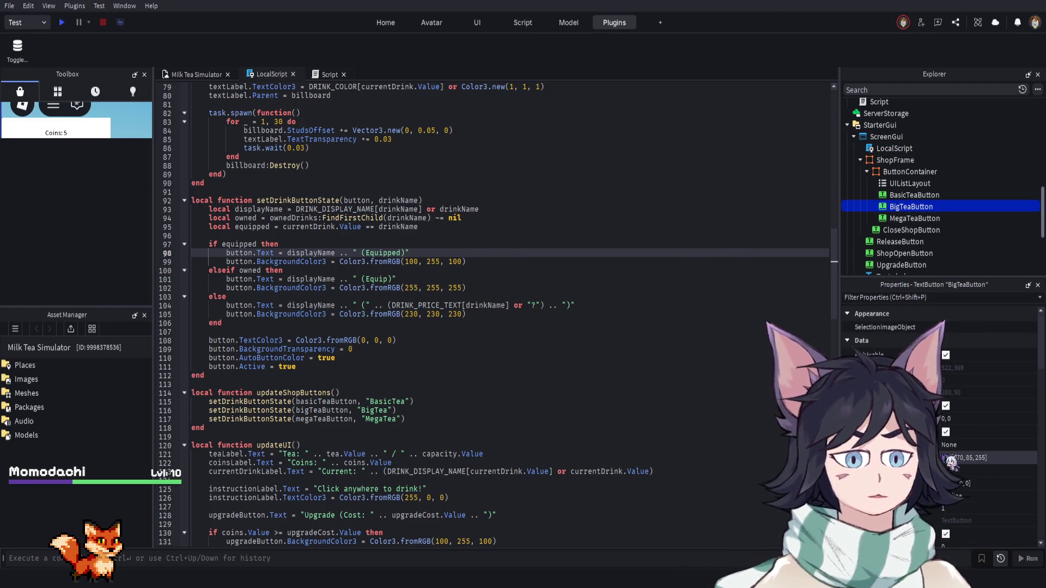